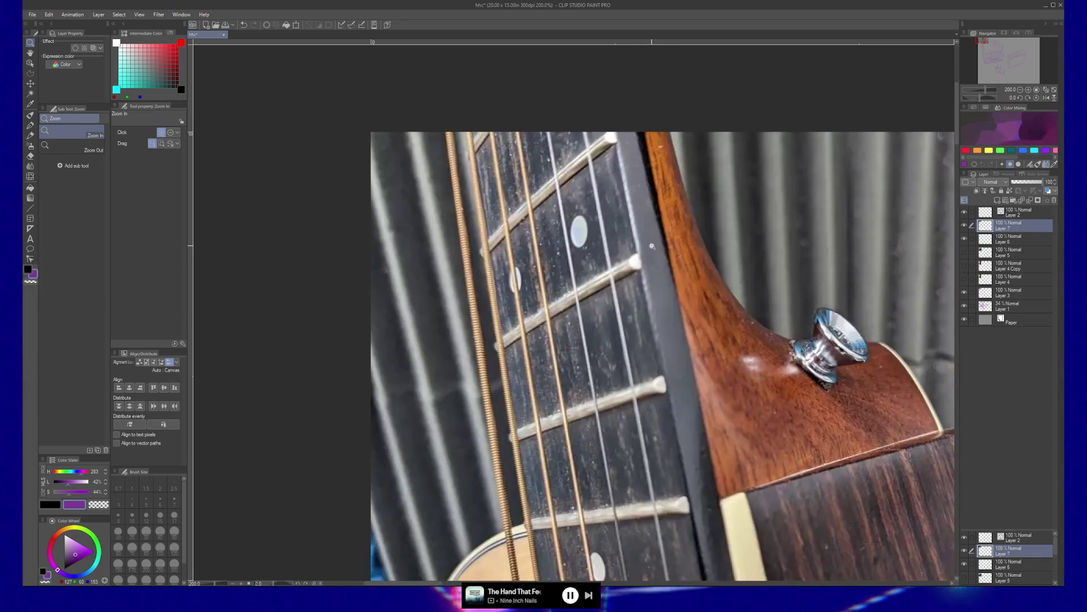
Step: Paste the uniformed crew film still as Layer 7 and pan to reveal the purple sketch
{"action": "key", "text": "ctrl+v"}
{"action": "left_click_drag", "start_coordinate": [772, 359], "coordinate": [600, 282]}
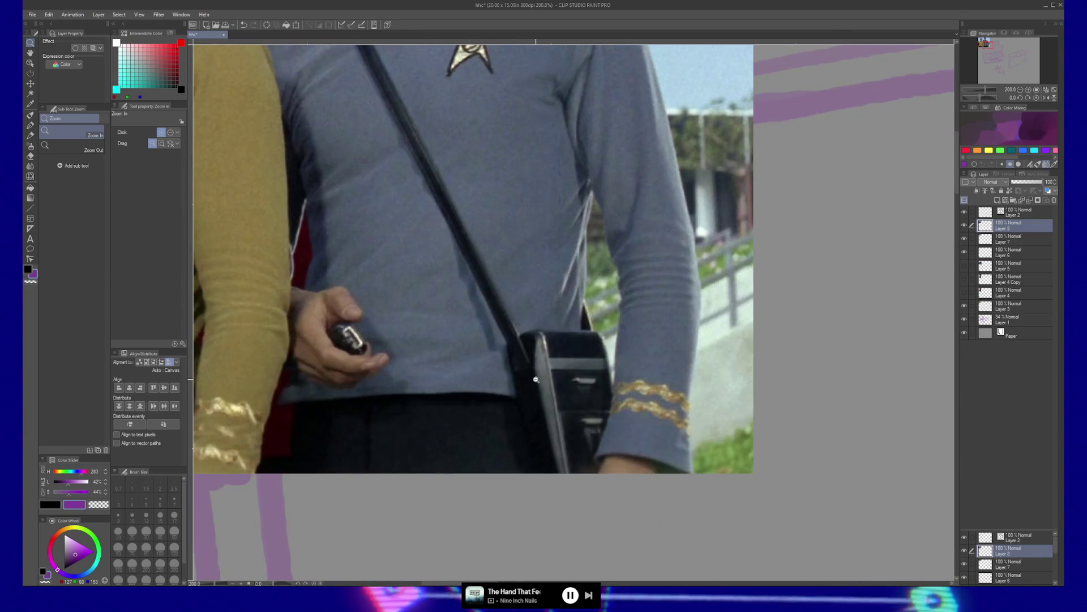
Step: Magnify the crew still to 400% on the shoulder bag and strap
{"action": "left_click", "coordinate": [551, 352]}
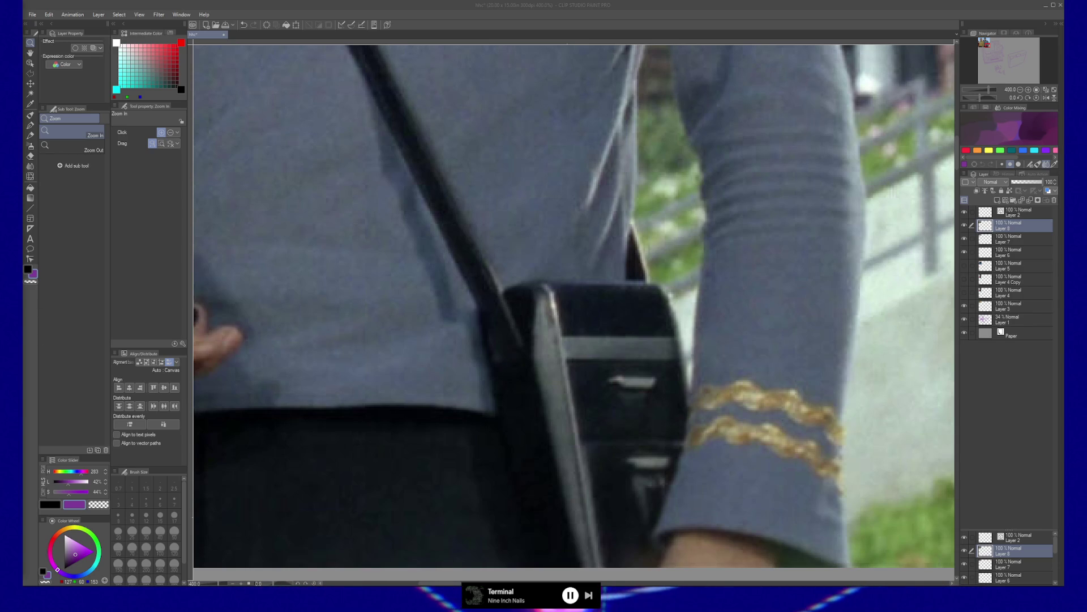
Step: Paste the FIRMAN strap photo as Layer 9, zoom out to 200% and frame it fully
{"action": "left_click", "coordinate": [1025, 225]}
{"action": "key", "text": "ctrl+shift+n"}
{"action": "left_click", "coordinate": [996, 59]}
{"action": "left_click", "coordinate": [996, 59]}
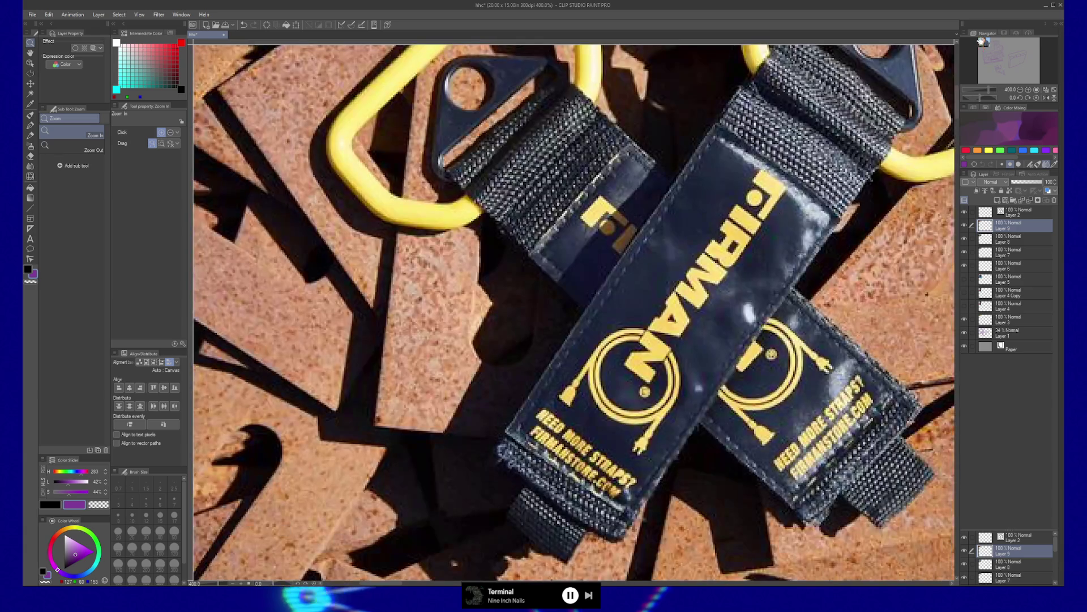
{"action": "scroll", "coordinate": [981, 41], "scroll_direction": "down", "scroll_amount": 2}
{"action": "left_click", "coordinate": [982, 41]}
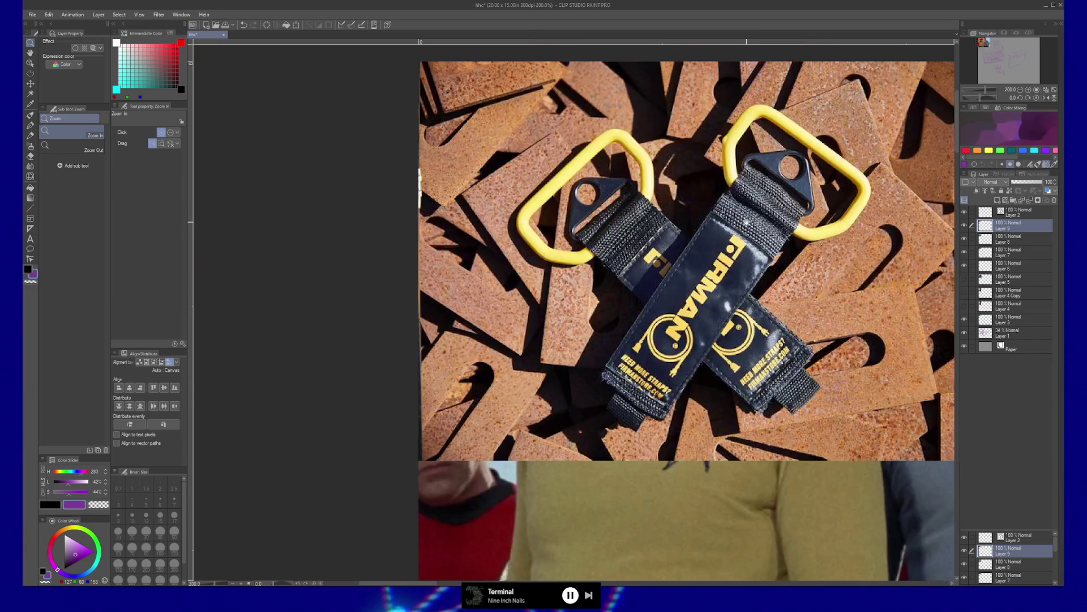
{"action": "left_click_drag", "start_coordinate": [746, 222], "coordinate": [717, 291]}
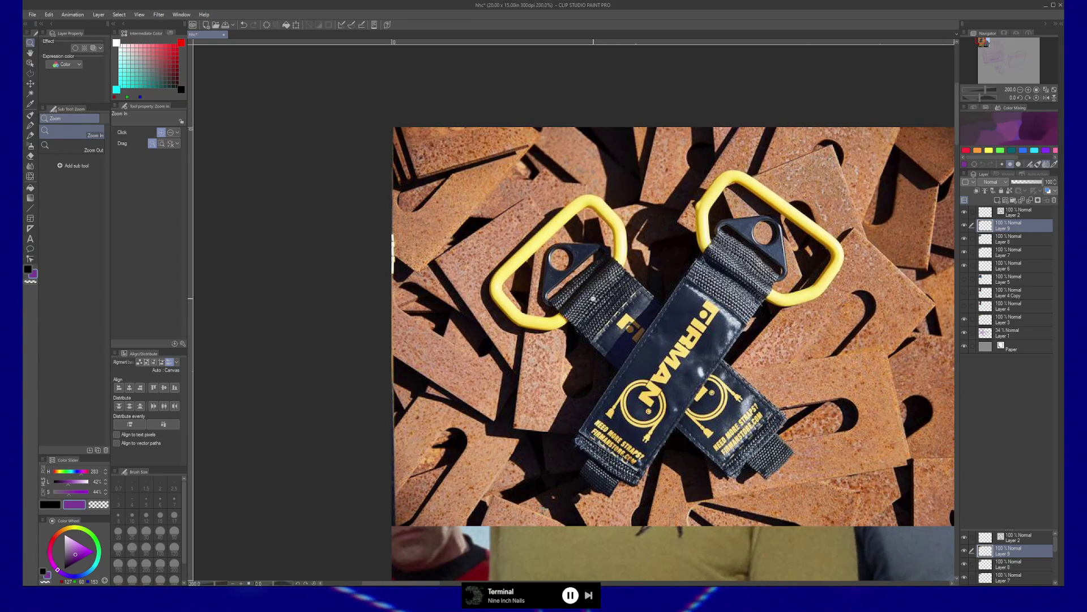
Step: Paste the Lowy USA metal gear samples sheet as Layer 10 and zoom out to 150%
{"action": "key", "text": "ctrl+shift+n"}
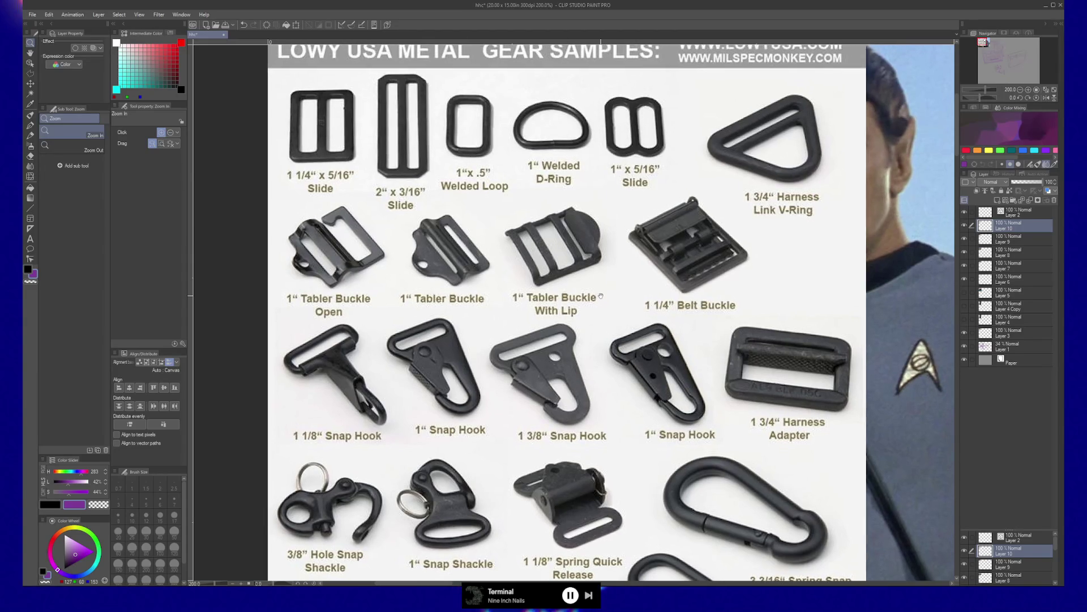
{"action": "scroll", "coordinate": [526, 188], "scroll_direction": "down", "scroll_amount": 2}
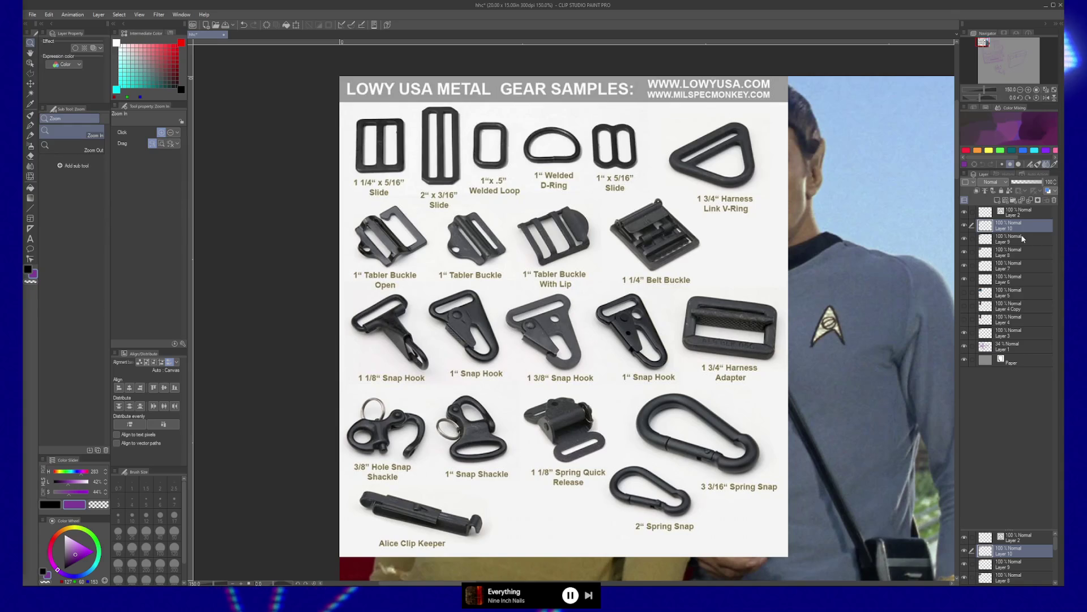
Step: Paste and browse the ML buckle catalogue, then paste the seat-belt buckle photo as Layer 12
{"action": "key", "text": "ctrl+v"}
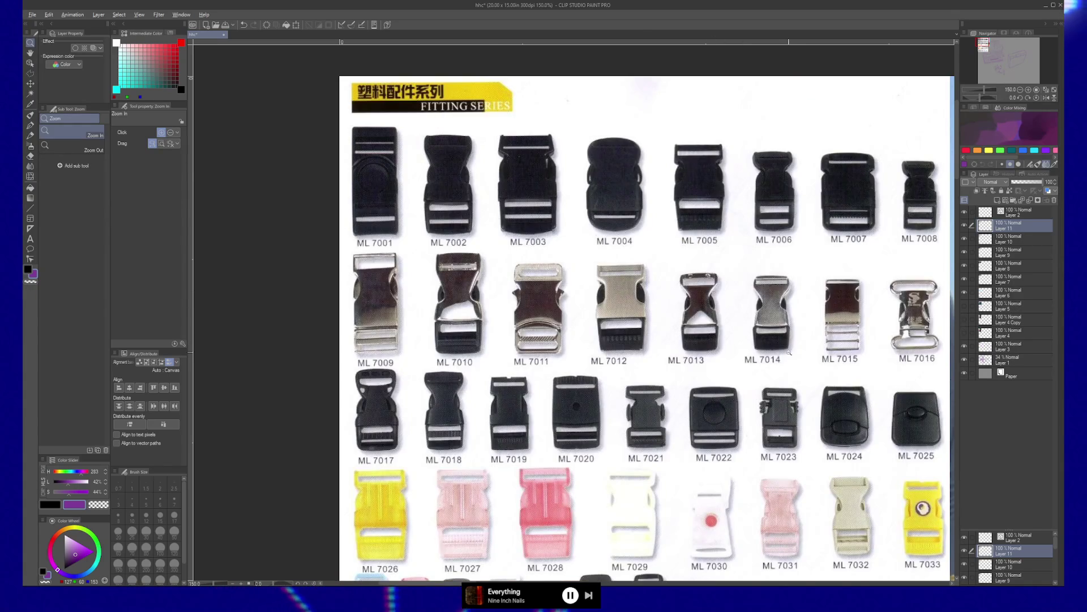
{"action": "scroll", "coordinate": [715, 292], "scroll_direction": "down", "scroll_amount": 2}
{"action": "mouse_move", "coordinate": [797, 360]}
{"action": "left_mouse_down"}
{"action": "mouse_move", "coordinate": [758, 334]}
{"action": "mouse_move", "coordinate": [684, 240]}
{"action": "left_mouse_up"}
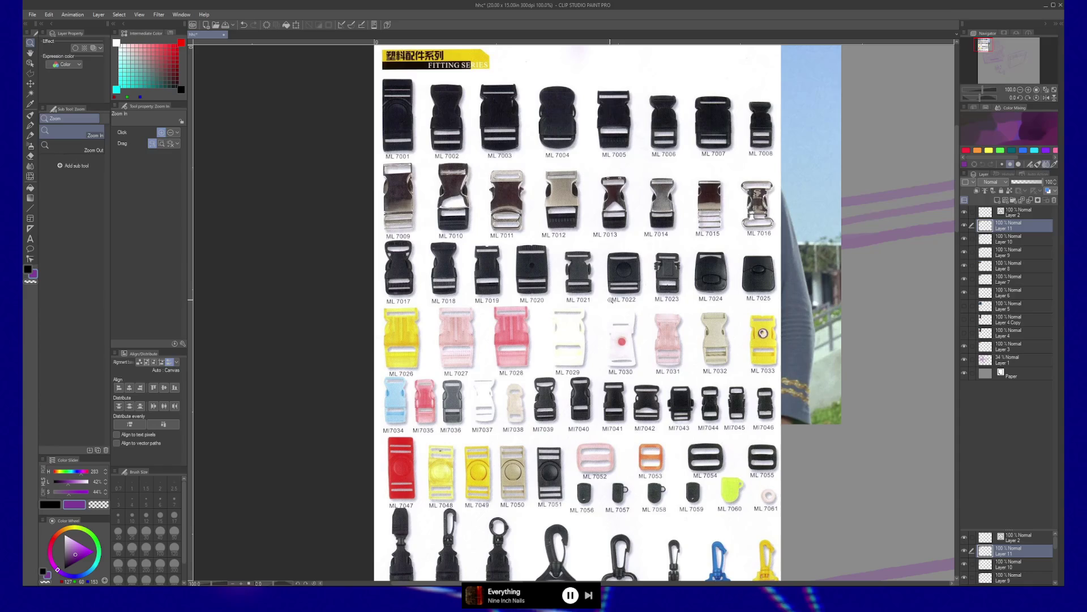
{"action": "scroll", "coordinate": [610, 299], "scroll_direction": "down", "scroll_amount": 2}
{"action": "scroll", "coordinate": [609, 300], "scroll_direction": "up", "scroll_amount": 2}
{"action": "scroll", "coordinate": [607, 303], "scroll_direction": "down", "scroll_amount": 1}
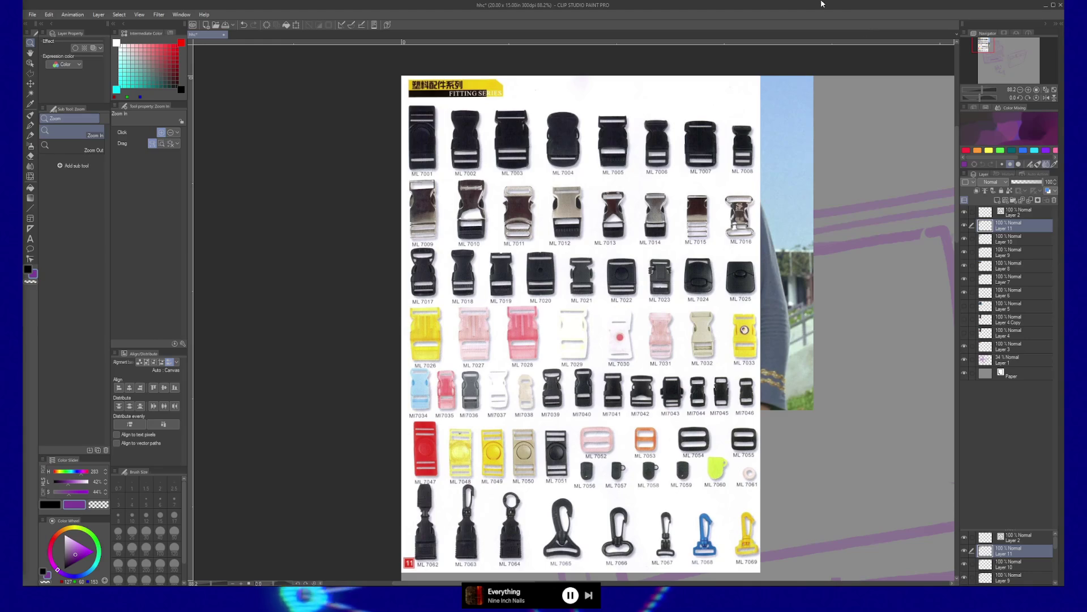
{"action": "key", "text": "ctrl+v"}
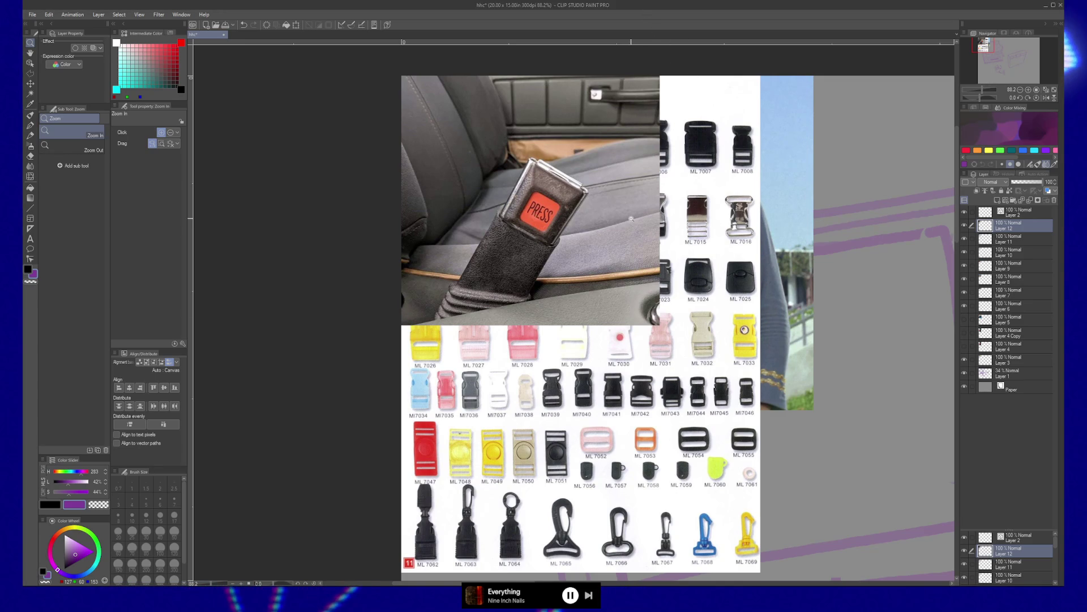
Step: Paste the photo of three CARBEN keychain straps as Layer 13
{"action": "key", "text": "ctrl+v"}
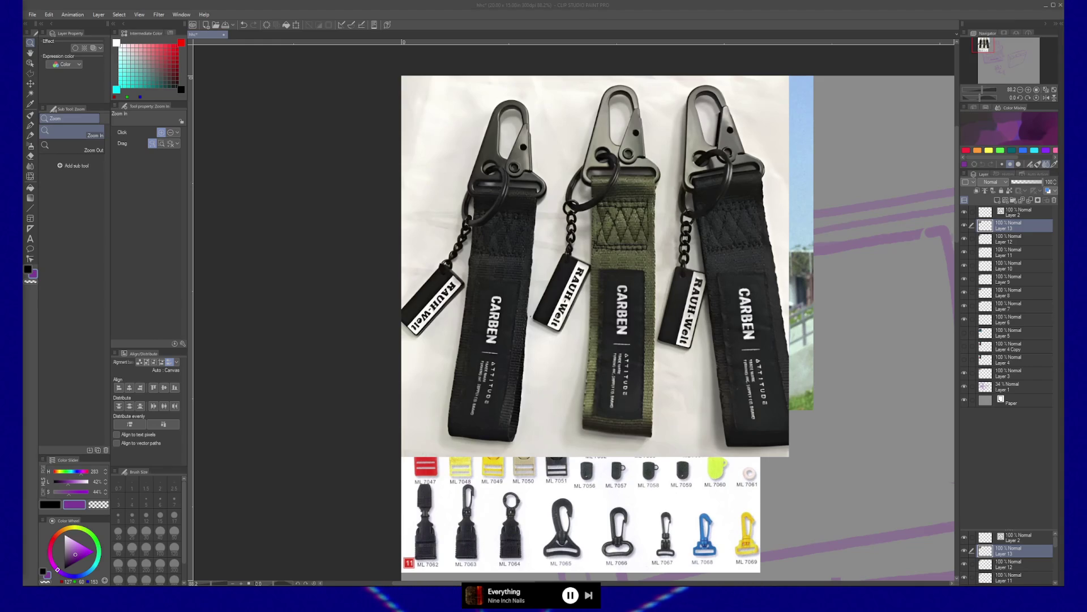
Step: Paste the yellow-and-blue strap photo and scale it to 39% over the keychain photo's top-left
{"action": "left_click", "coordinate": [571, 120]}
{"action": "key", "text": "ctrl+v"}
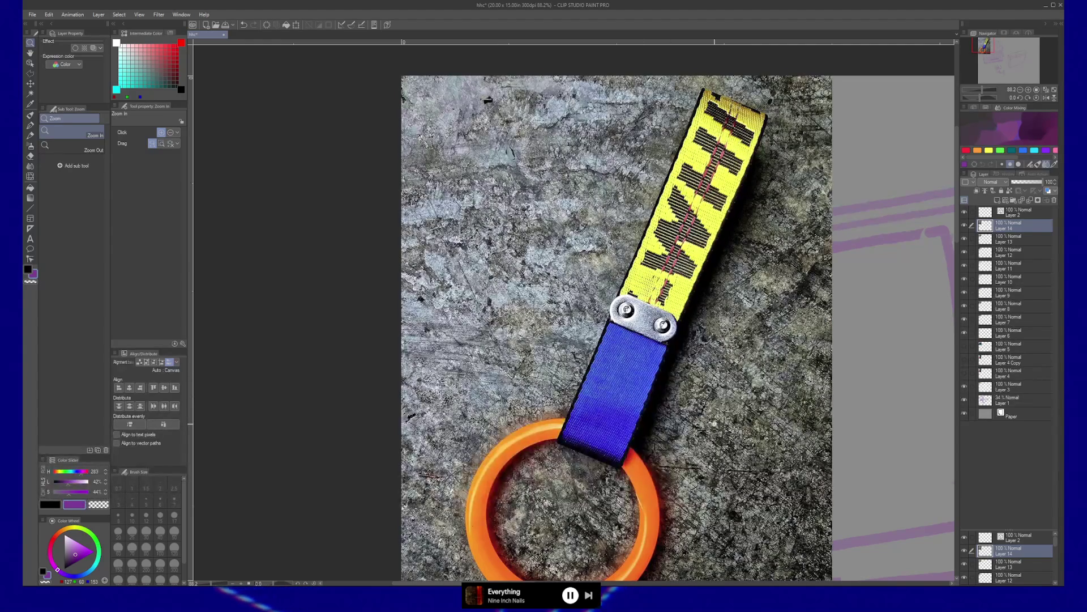
{"action": "key", "text": "ctrl+t"}
{"action": "left_click_drag", "start_coordinate": [616, 359], "coordinate": [595, 226]}
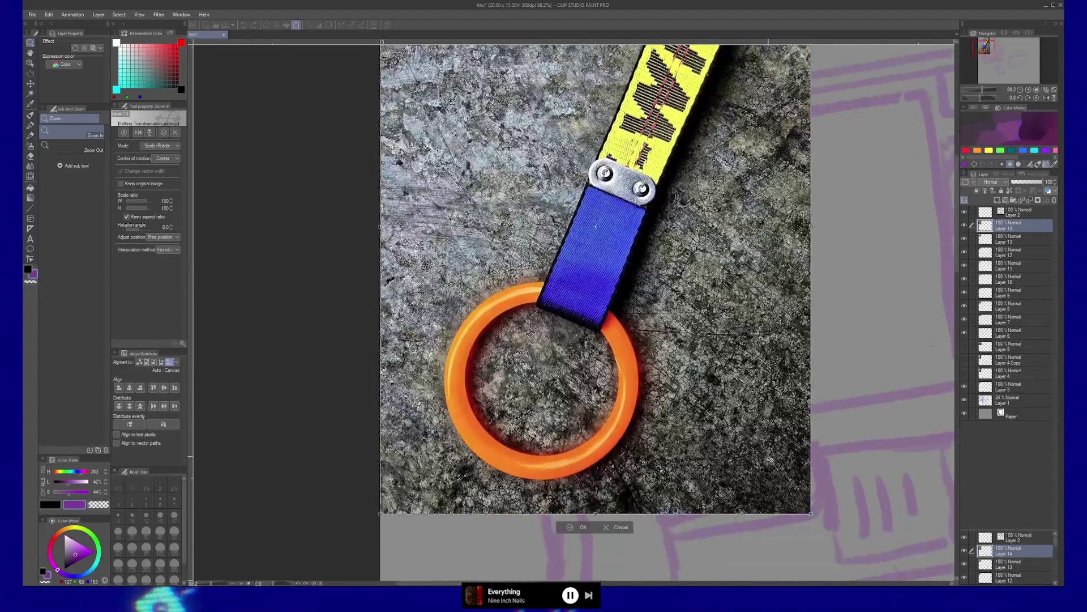
{"action": "left_click_drag", "start_coordinate": [567, 527], "coordinate": [455, 233]}
{"action": "mouse_move", "coordinate": [811, 513]}
{"action": "left_mouse_down"}
{"action": "mouse_move", "coordinate": [552, 232]}
{"action": "mouse_move", "coordinate": [567, 370]}
{"action": "left_mouse_up"}
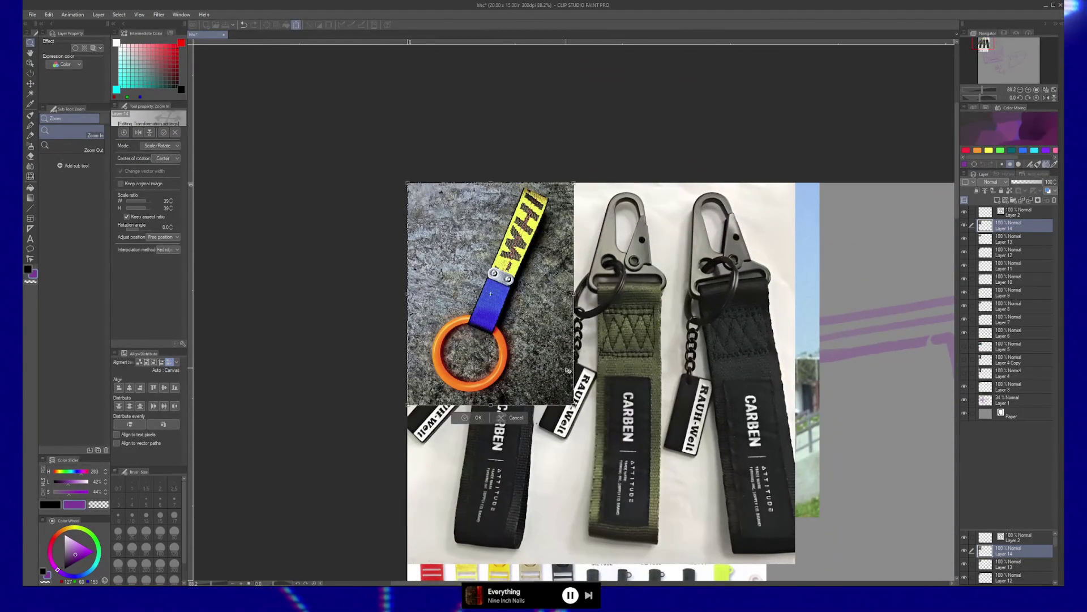
{"action": "key", "text": "Return"}
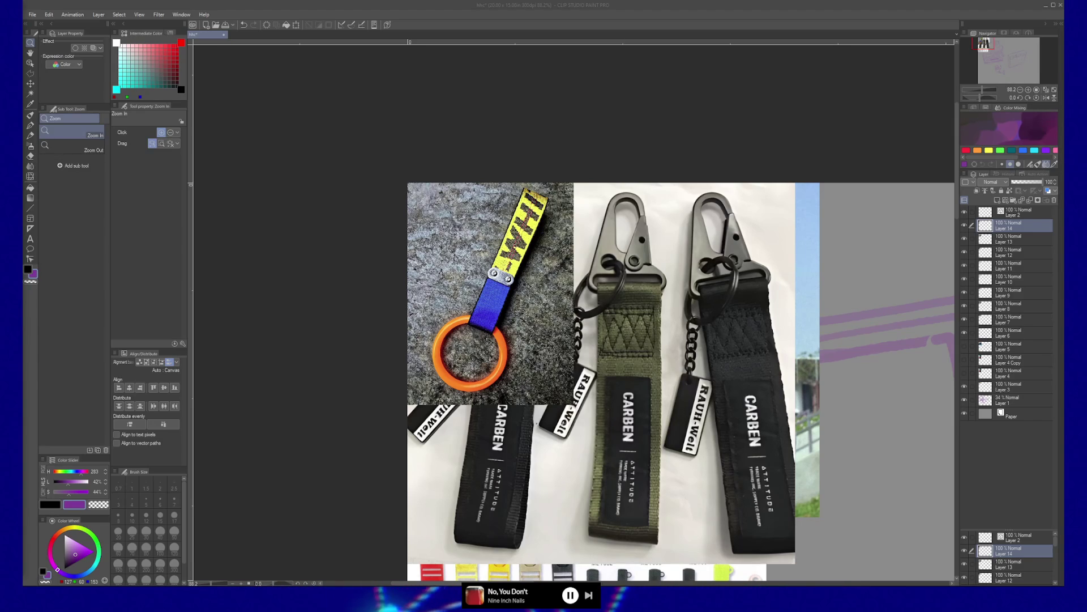
Step: Hide and reshow the strap, keychain, seat-belt and bag reference layers to compare them
{"action": "left_click", "coordinate": [900, 536]}
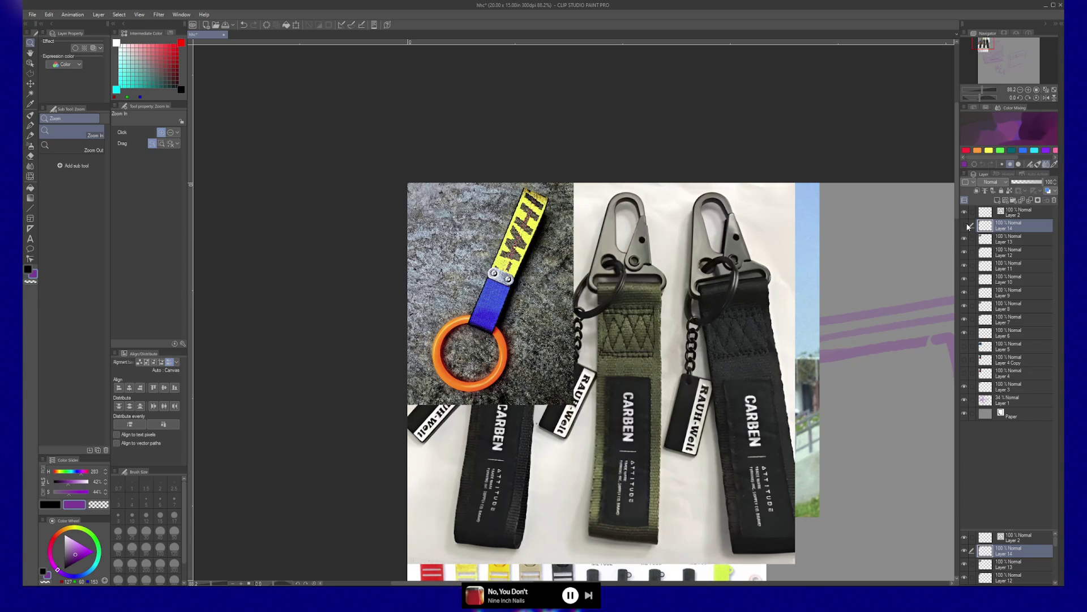
{"action": "left_click", "coordinate": [966, 225]}
{"action": "left_click", "coordinate": [964, 238]}
{"action": "left_click", "coordinate": [965, 252]}
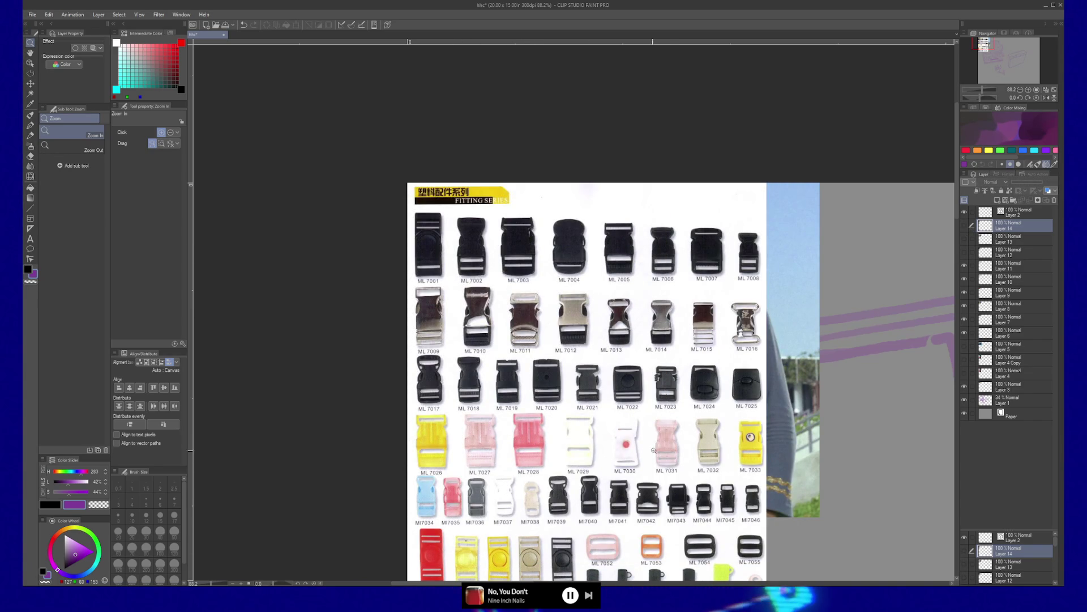
{"action": "scroll", "coordinate": [672, 441], "scroll_direction": "down", "scroll_amount": 1}
{"action": "scroll", "coordinate": [672, 441], "scroll_direction": "up", "scroll_amount": 2}
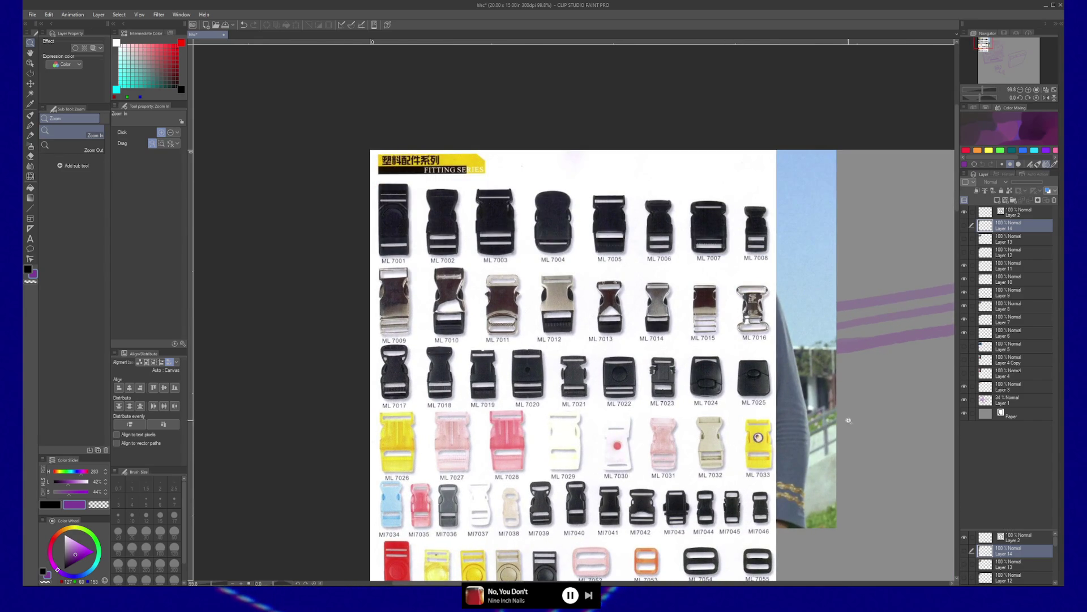
{"action": "left_click_drag", "start_coordinate": [956, 157], "coordinate": [959, 189]}
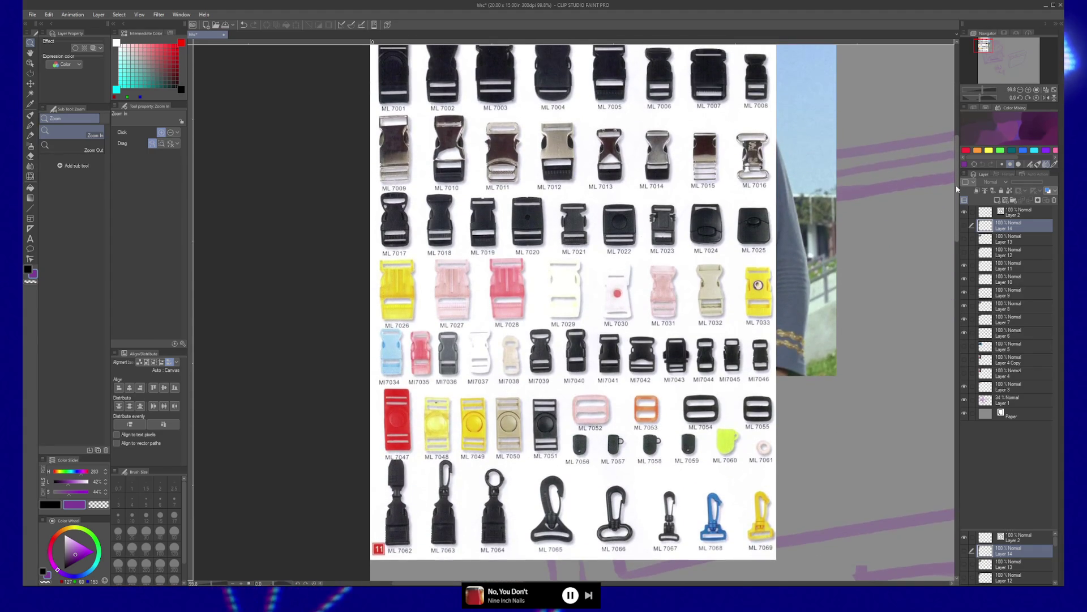
{"action": "left_click_drag", "start_coordinate": [956, 185], "coordinate": [956, 176]}
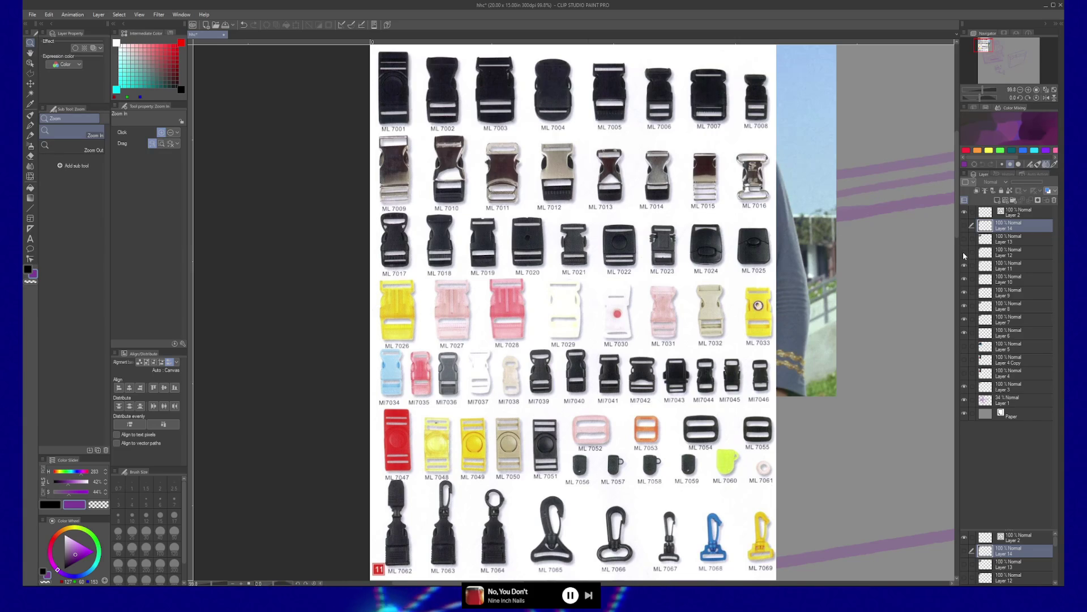
{"action": "left_click", "coordinate": [965, 225]}
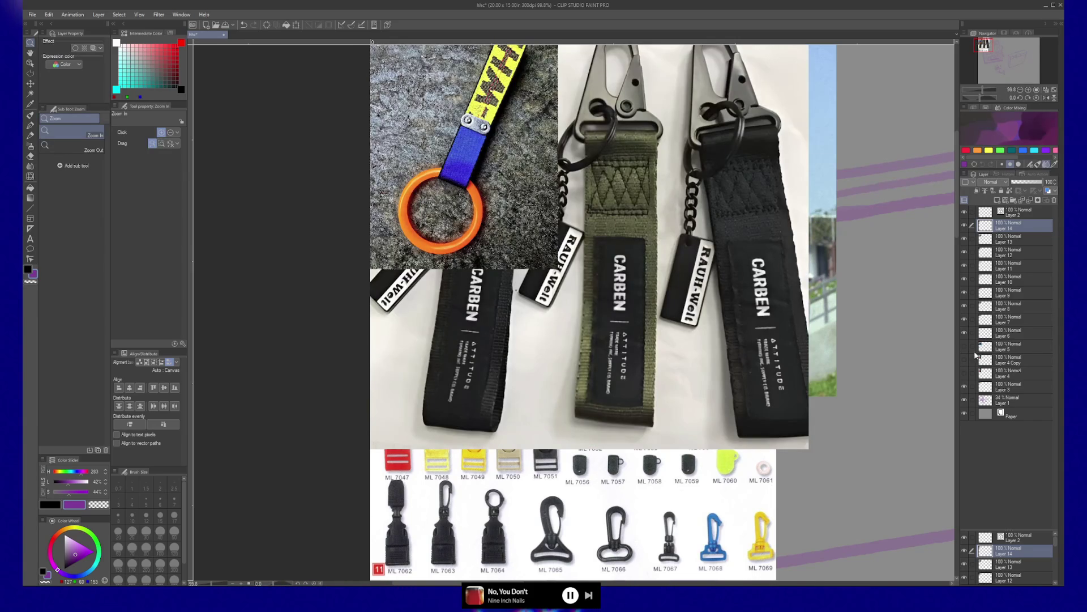
{"action": "left_click_drag", "start_coordinate": [964, 360], "coordinate": [964, 346]}
Step: Group Layers 4 through 14 into Folder 1 and hide the folder
{"action": "left_click", "coordinate": [1002, 375]}
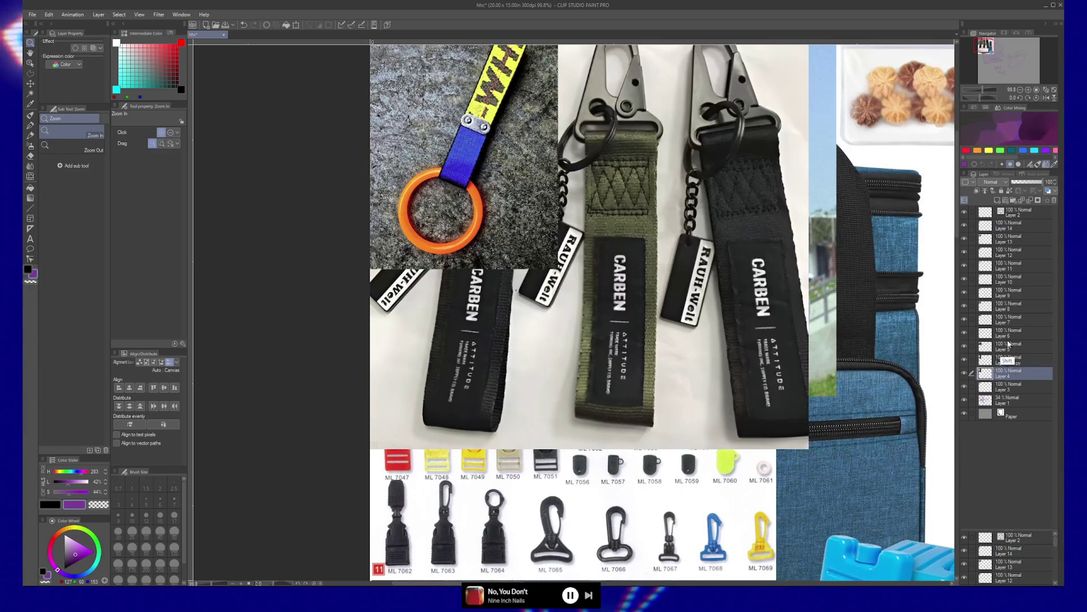
{"action": "left_click", "coordinate": [1015, 233], "text": "shift"}
{"action": "key", "text": "ctrl+g"}
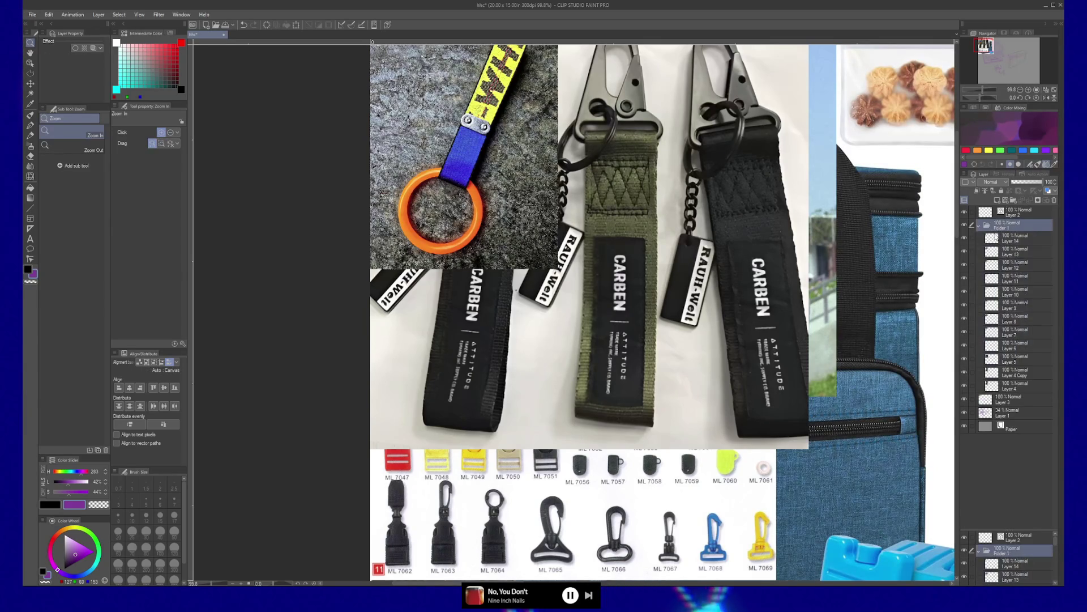
{"action": "left_click", "coordinate": [964, 226]}
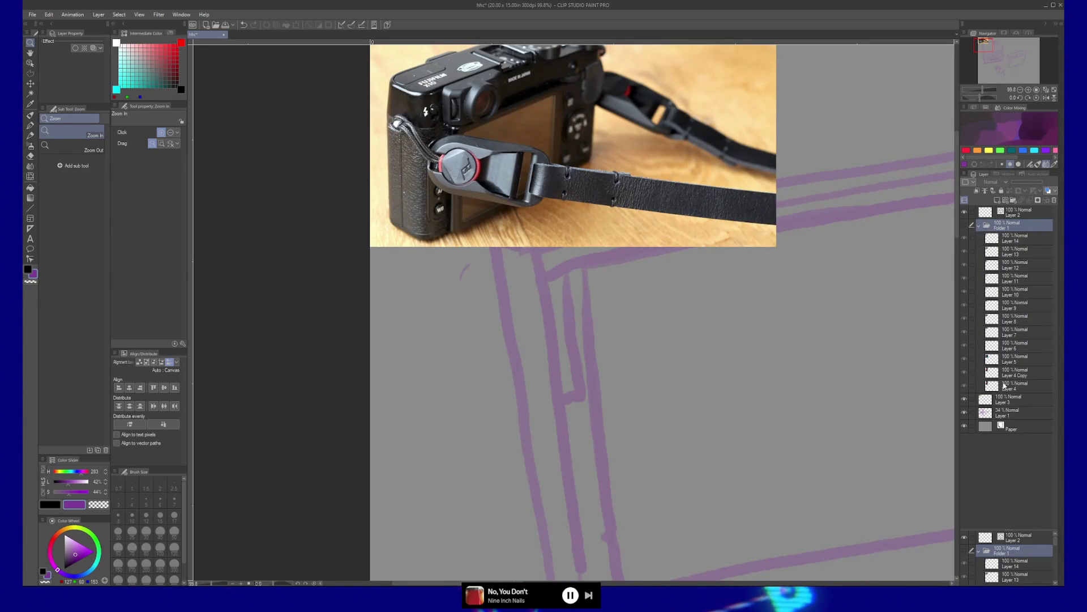
Step: Hide the camera reference photo and bring the lower-right sketches into view
{"action": "left_click", "coordinate": [1008, 399]}
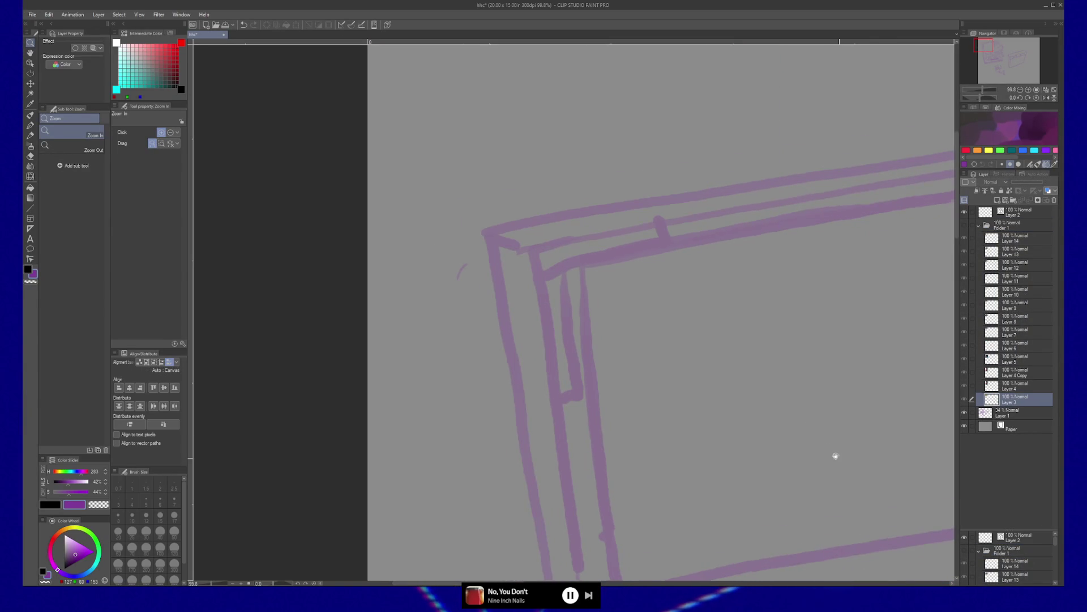
{"action": "scroll", "coordinate": [656, 340], "scroll_direction": "down", "scroll_amount": 4}
{"action": "scroll", "coordinate": [656, 324], "scroll_direction": "right", "scroll_amount": 3}
{"action": "scroll", "coordinate": [673, 289], "scroll_direction": "down", "scroll_amount": 5}
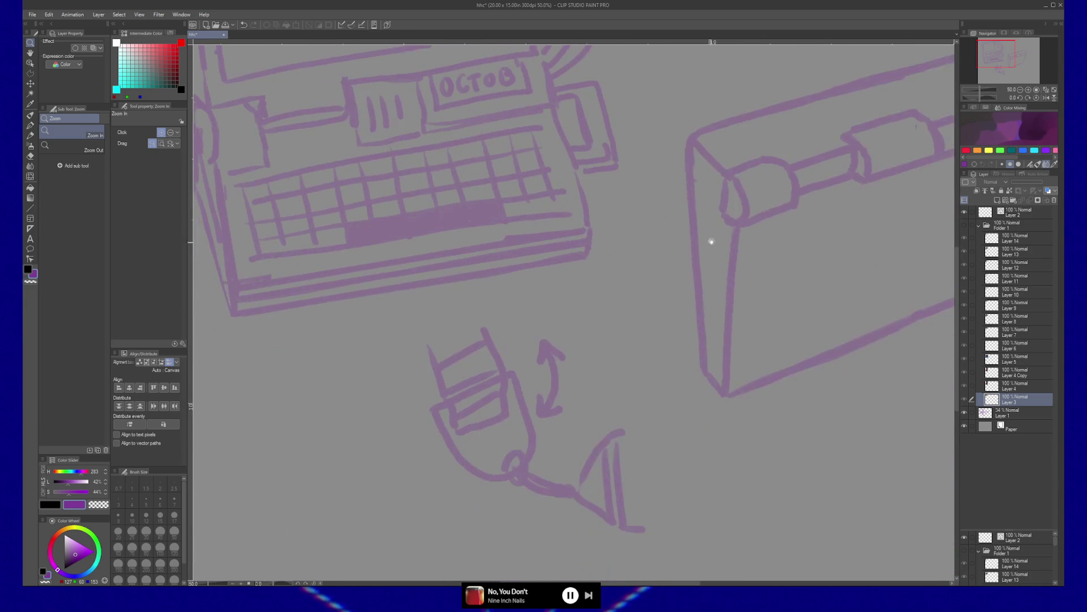
{"action": "left_click_drag", "start_coordinate": [708, 247], "coordinate": [743, 244]}
Step: Erase the triangular fin stroke from the small clip sketch on Layer 1
{"action": "left_click", "coordinate": [1001, 419]}
{"action": "key", "text": "e"}
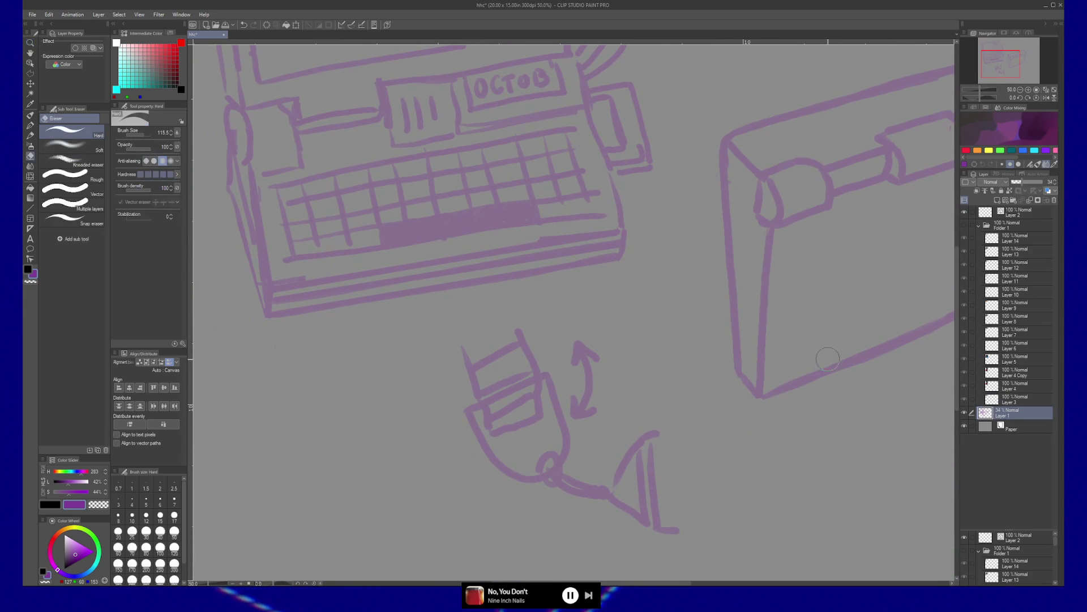
{"action": "mouse_move", "coordinate": [646, 436]}
{"action": "left_mouse_down"}
{"action": "mouse_move", "coordinate": [626, 492]}
{"action": "mouse_move", "coordinate": [572, 507]}
{"action": "mouse_move", "coordinate": [535, 413]}
{"action": "mouse_move", "coordinate": [545, 473]}
{"action": "mouse_move", "coordinate": [504, 460]}
{"action": "mouse_move", "coordinate": [487, 377]}
{"action": "mouse_move", "coordinate": [499, 425]}
{"action": "mouse_move", "coordinate": [500, 388]}
{"action": "mouse_move", "coordinate": [583, 337]}
{"action": "mouse_move", "coordinate": [582, 355]}
{"action": "left_mouse_up"}
{"action": "mouse_move", "coordinate": [768, 429]}
{"action": "left_mouse_down"}
{"action": "mouse_move", "coordinate": [672, 521]}
{"action": "mouse_move", "coordinate": [702, 524]}
{"action": "mouse_move", "coordinate": [658, 410]}
{"action": "mouse_move", "coordinate": [688, 480]}
{"action": "left_mouse_up"}
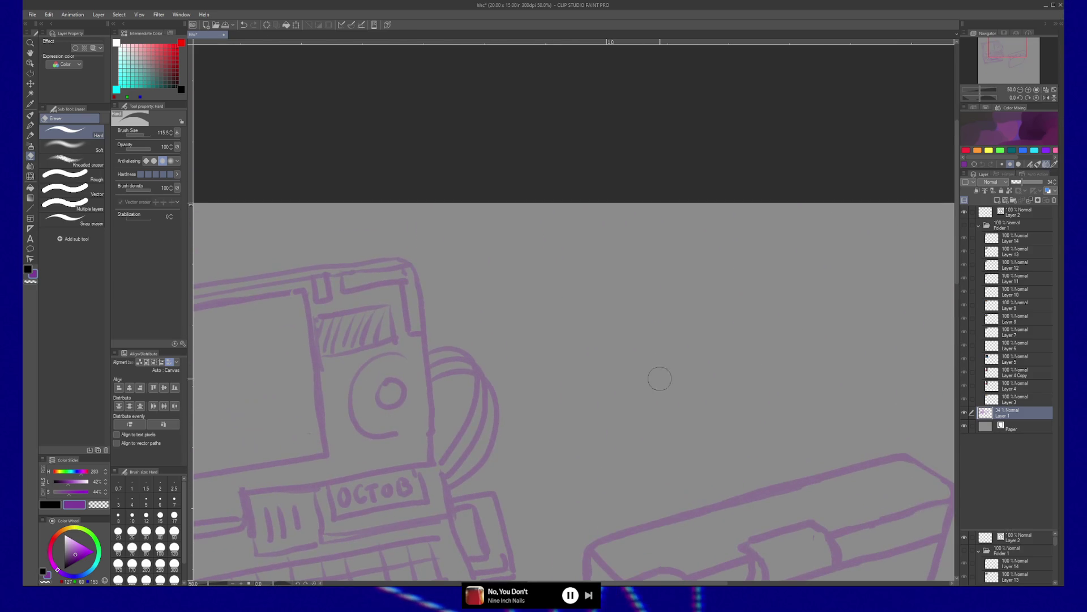
{"action": "key", "text": "b"}
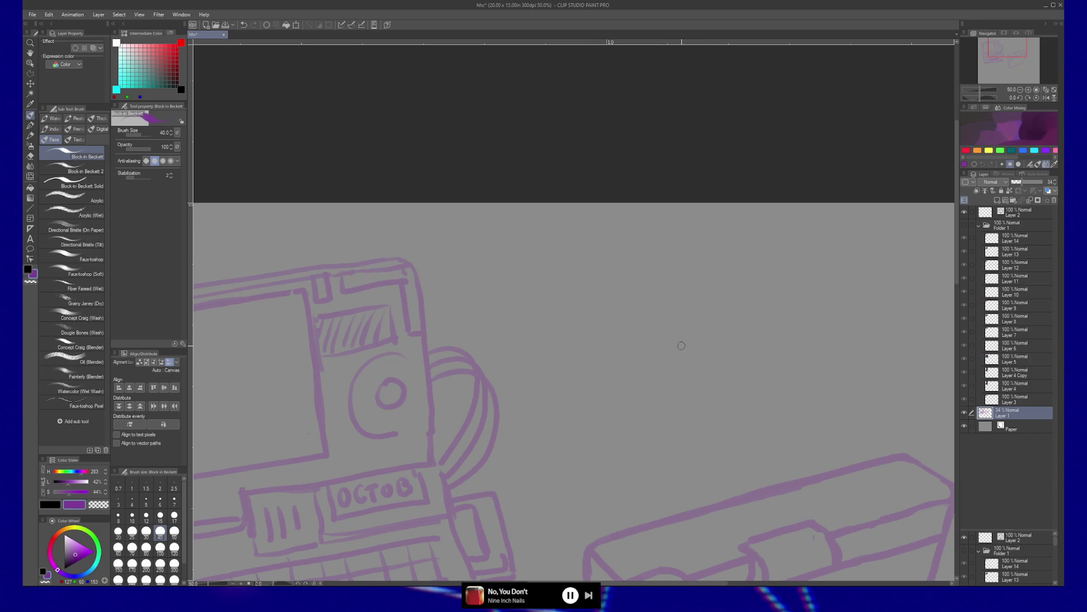
Step: Draw the clip's left and right uprights, redoing the right one, then add inner edge and cross lines
{"action": "mouse_move", "coordinate": [622, 288]}
{"action": "left_mouse_down"}
{"action": "mouse_move", "coordinate": [585, 340]}
{"action": "mouse_move", "coordinate": [599, 422]}
{"action": "left_mouse_up"}
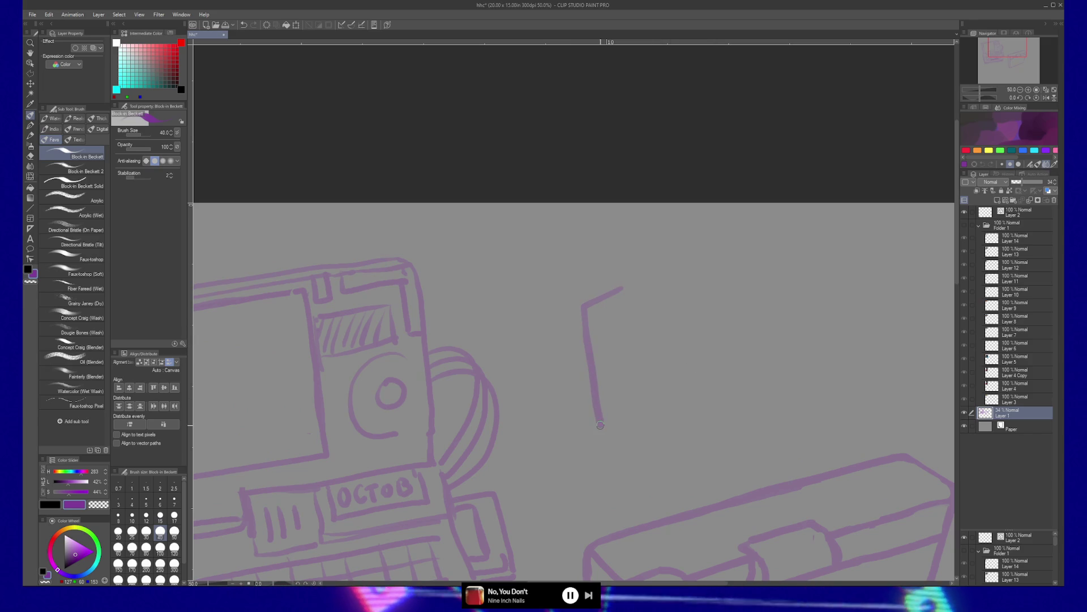
{"action": "mouse_move", "coordinate": [711, 307]}
{"action": "left_mouse_down"}
{"action": "mouse_move", "coordinate": [684, 326]}
{"action": "mouse_move", "coordinate": [681, 397]}
{"action": "left_mouse_up"}
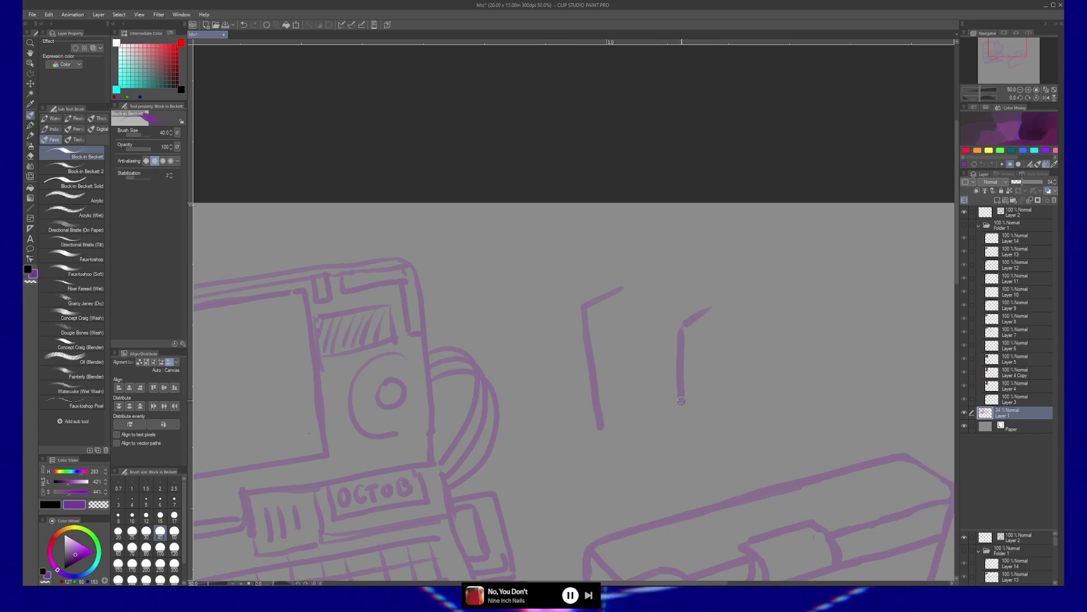
{"action": "key", "text": "ctrl+z"}
{"action": "key", "text": "ctrl+z"}
{"action": "mouse_move", "coordinate": [720, 304]}
{"action": "left_mouse_down"}
{"action": "mouse_move", "coordinate": [697, 313]}
{"action": "mouse_move", "coordinate": [694, 424]}
{"action": "left_mouse_up"}
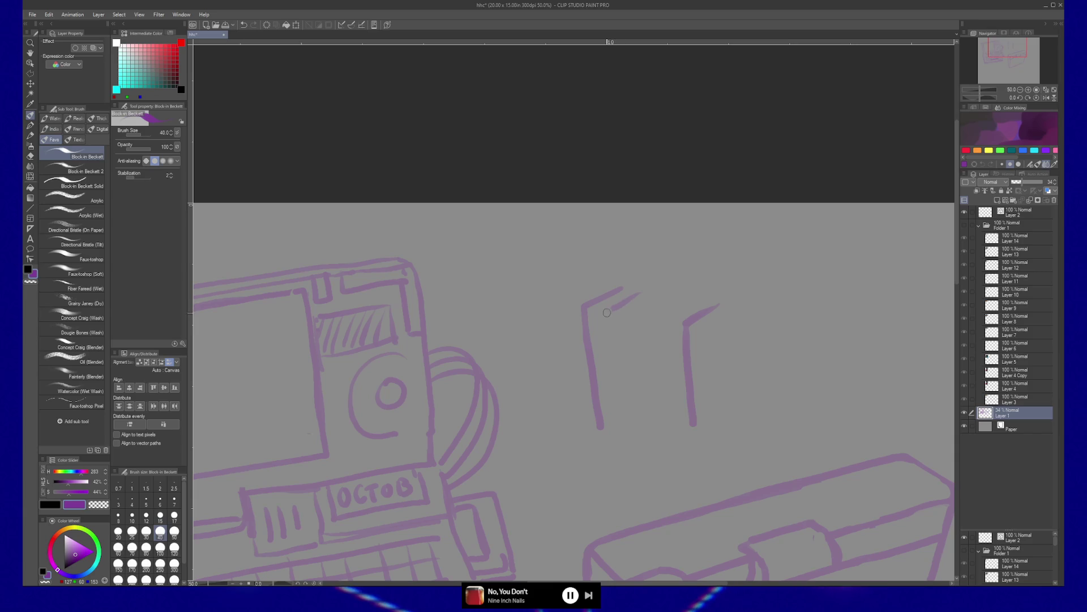
{"action": "left_click_drag", "start_coordinate": [700, 300], "coordinate": [664, 354]}
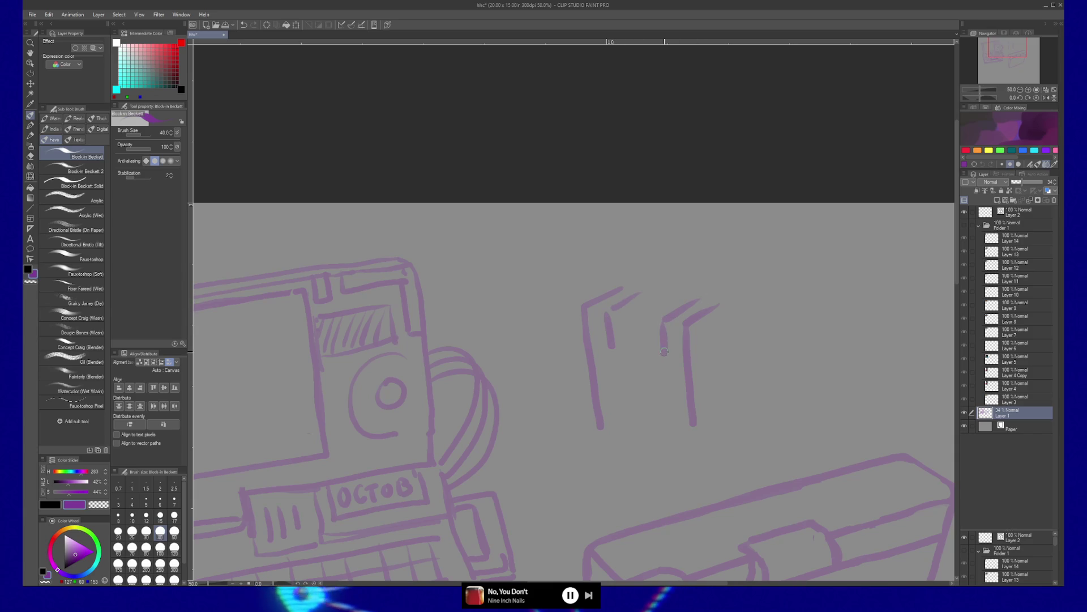
{"action": "mouse_move", "coordinate": [651, 299]}
{"action": "left_mouse_down"}
{"action": "mouse_move", "coordinate": [696, 302]}
{"action": "mouse_move", "coordinate": [617, 345]}
{"action": "left_mouse_up"}
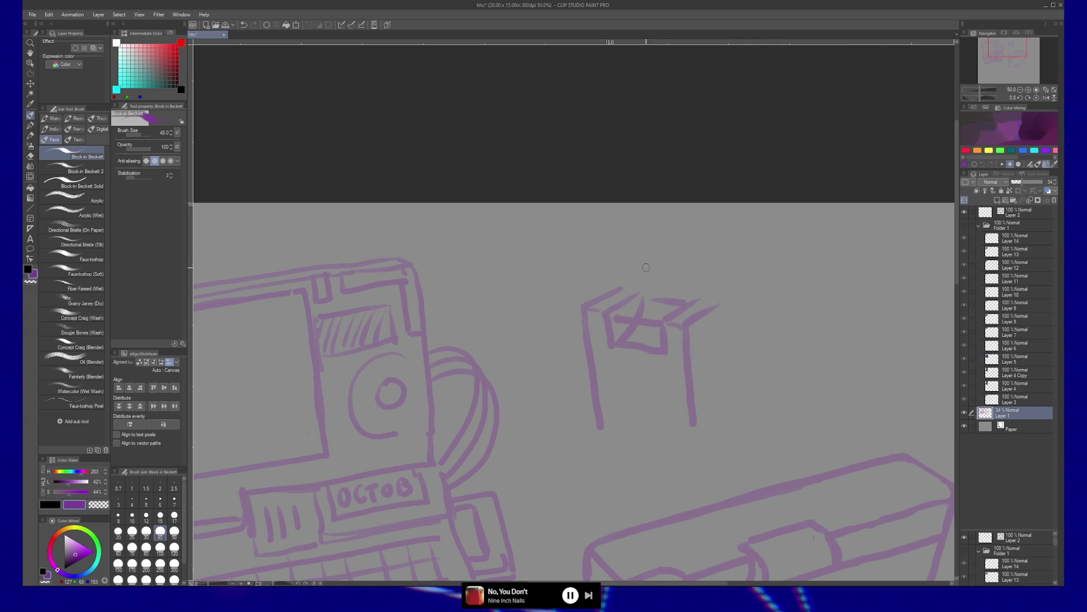
Step: Reduce the brush size to 30 and alternate between transparent and purple to erase the crossed lines
{"action": "key", "text": "bracketleft"}
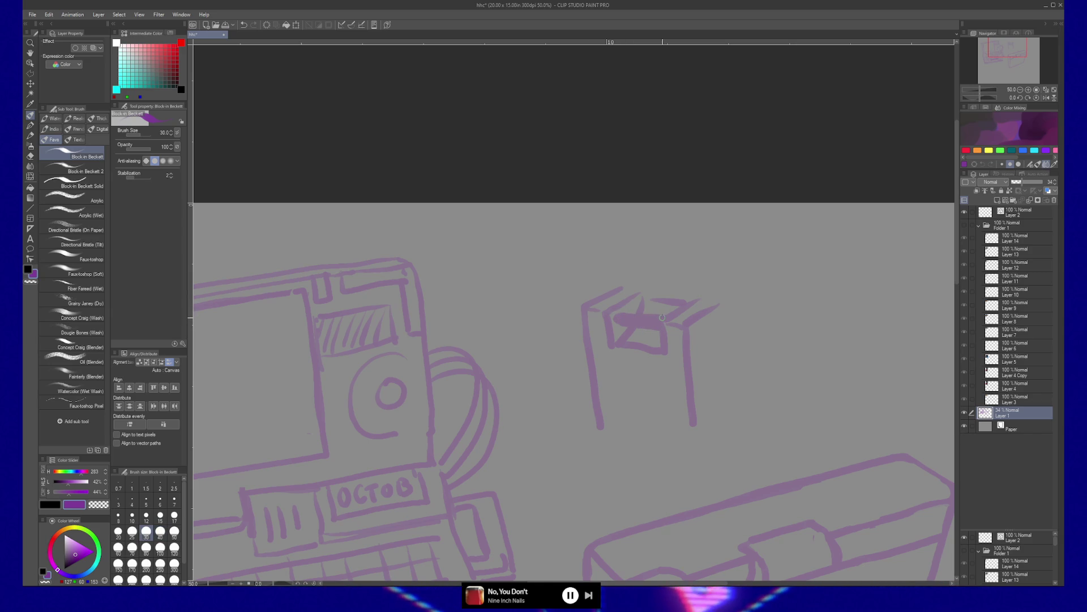
{"action": "key", "text": "c"}
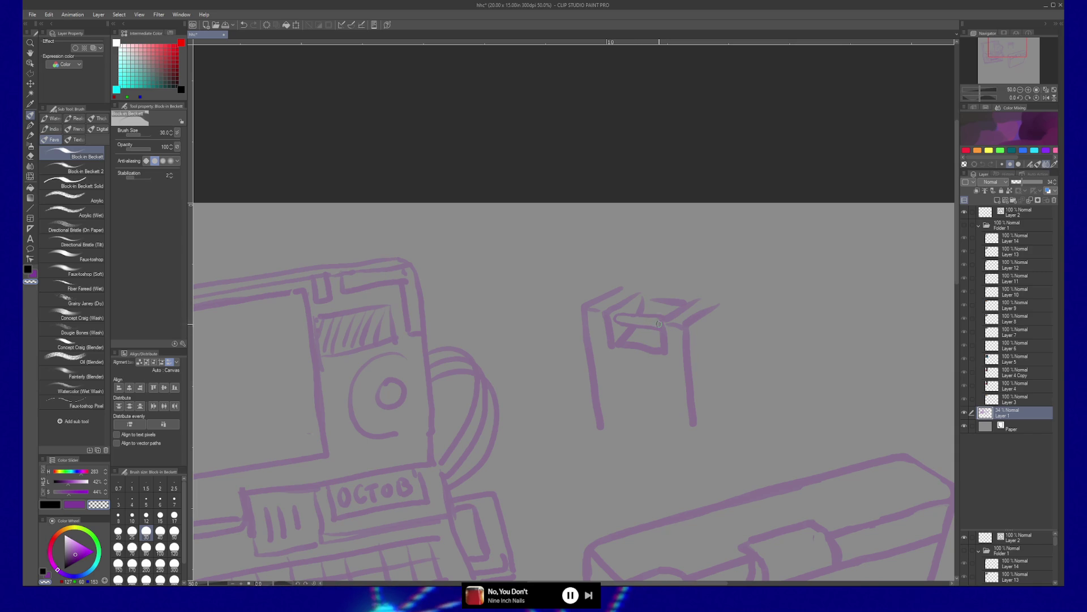
{"action": "key", "text": "c"}
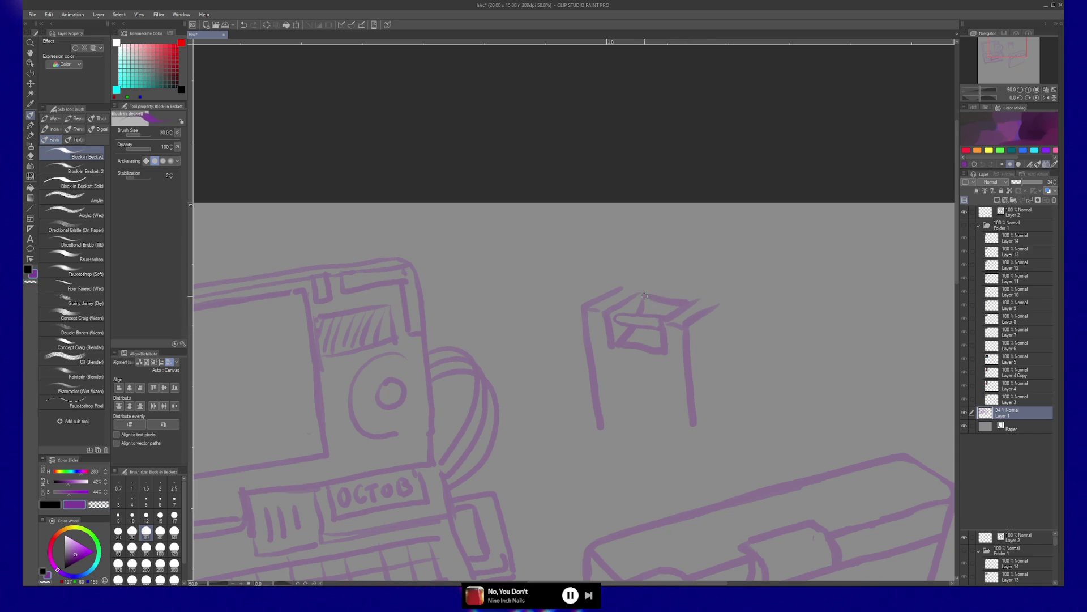
{"action": "key", "text": "c"}
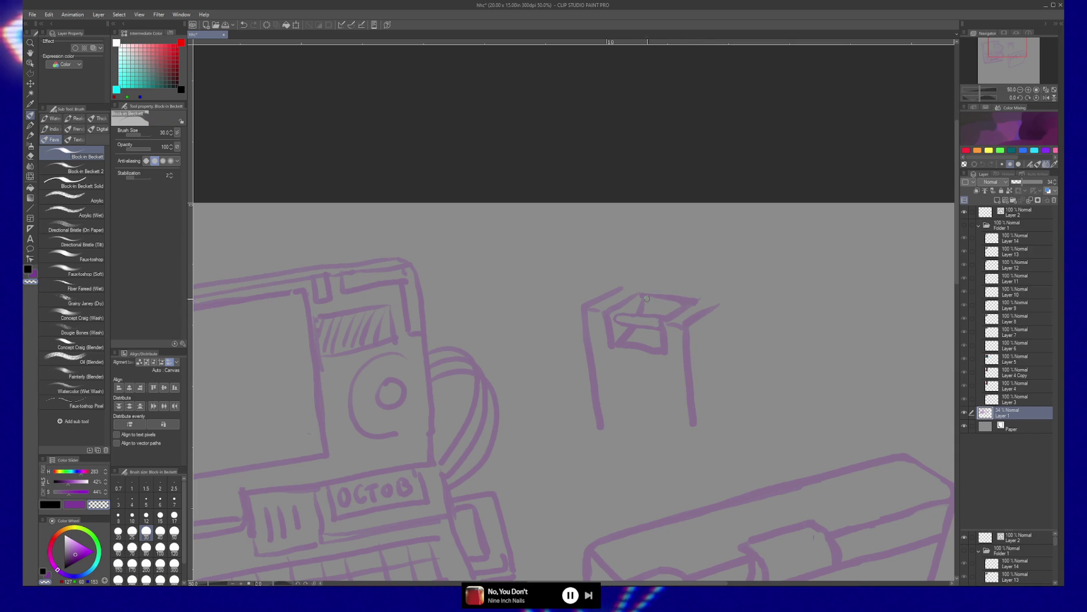
{"action": "key", "text": "c"}
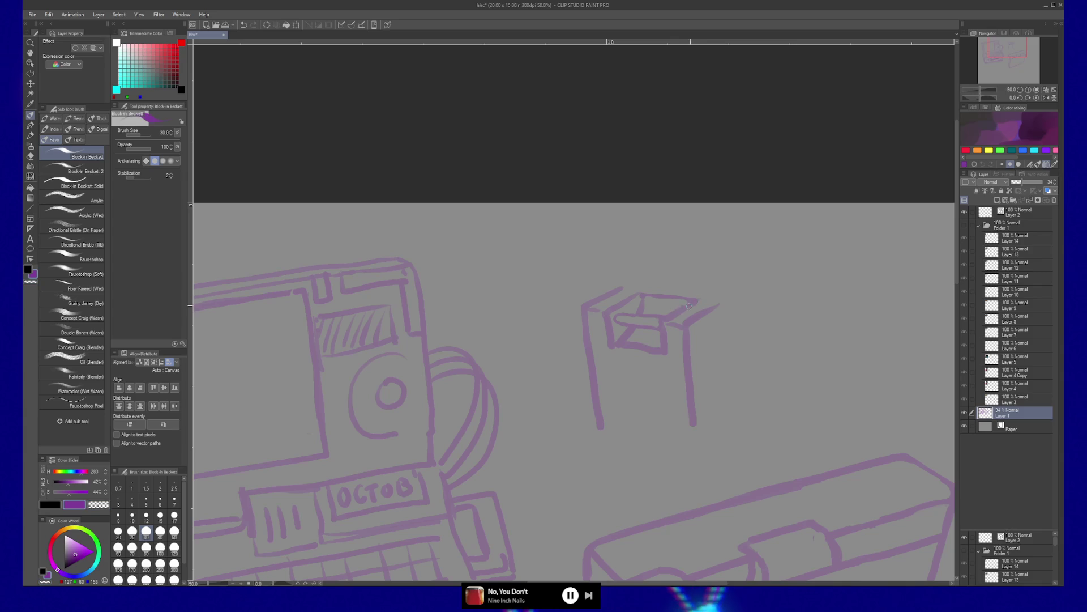
{"action": "key", "text": "c"}
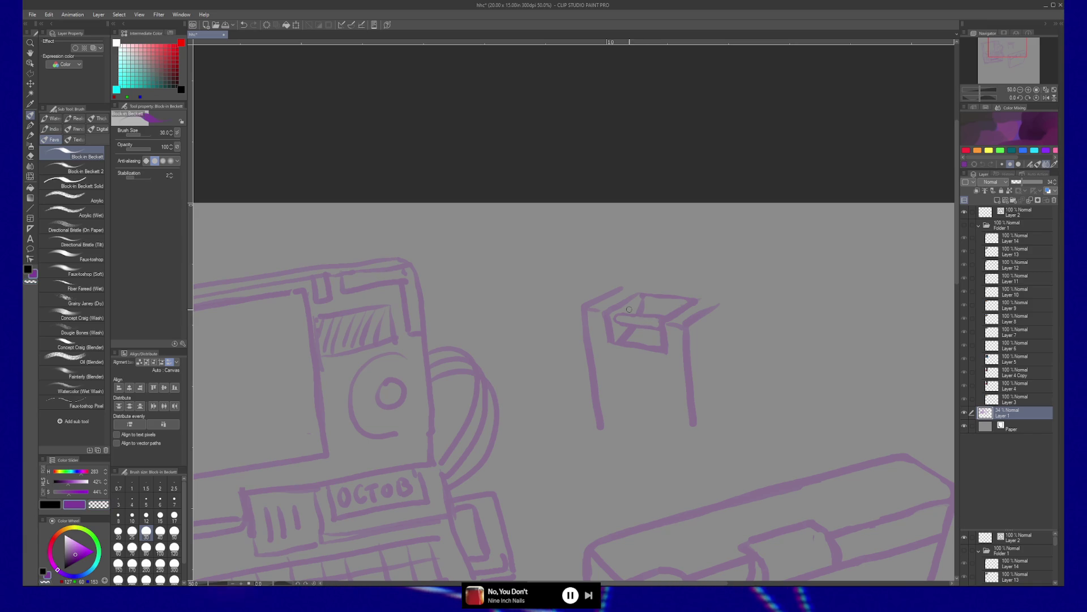
Step: Erase strokes on the box's left side, then extend its bottom-left line and add a right front edge
{"action": "left_click_drag", "start_coordinate": [634, 295], "coordinate": [604, 306]}
{"action": "key", "text": "c"}
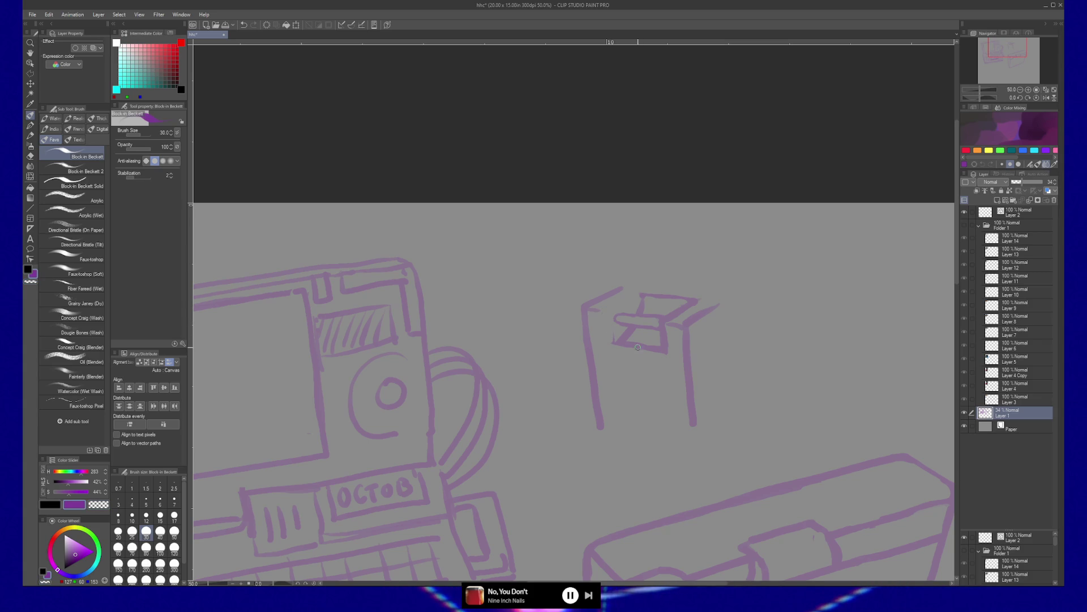
{"action": "mouse_move", "coordinate": [618, 344]}
{"action": "left_mouse_down"}
{"action": "mouse_move", "coordinate": [599, 341]}
{"action": "mouse_move", "coordinate": [596, 318]}
{"action": "left_mouse_up"}
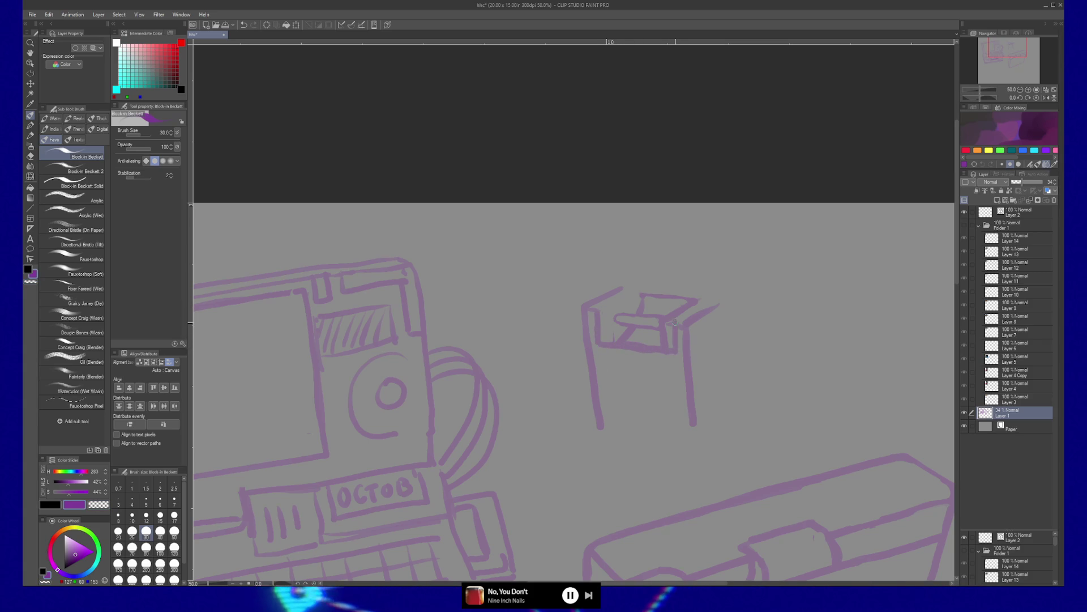
{"action": "left_click_drag", "start_coordinate": [674, 354], "coordinate": [672, 318]}
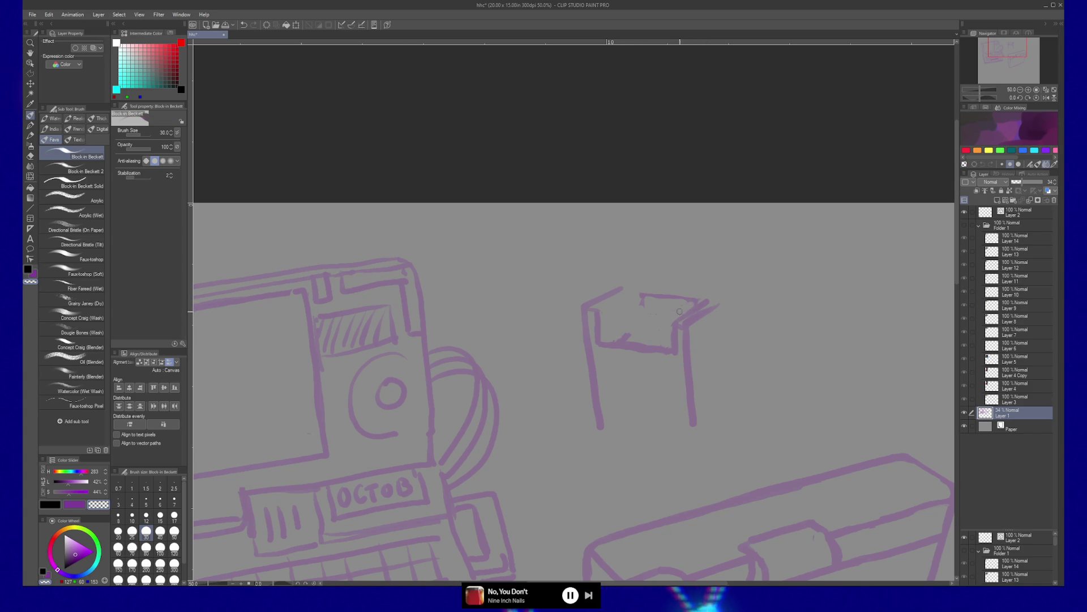
Step: Erase and redraw the clip's top line, and extend the strap lines up to the right
{"action": "left_click_drag", "start_coordinate": [699, 298], "coordinate": [643, 290]}
{"action": "key", "text": "c"}
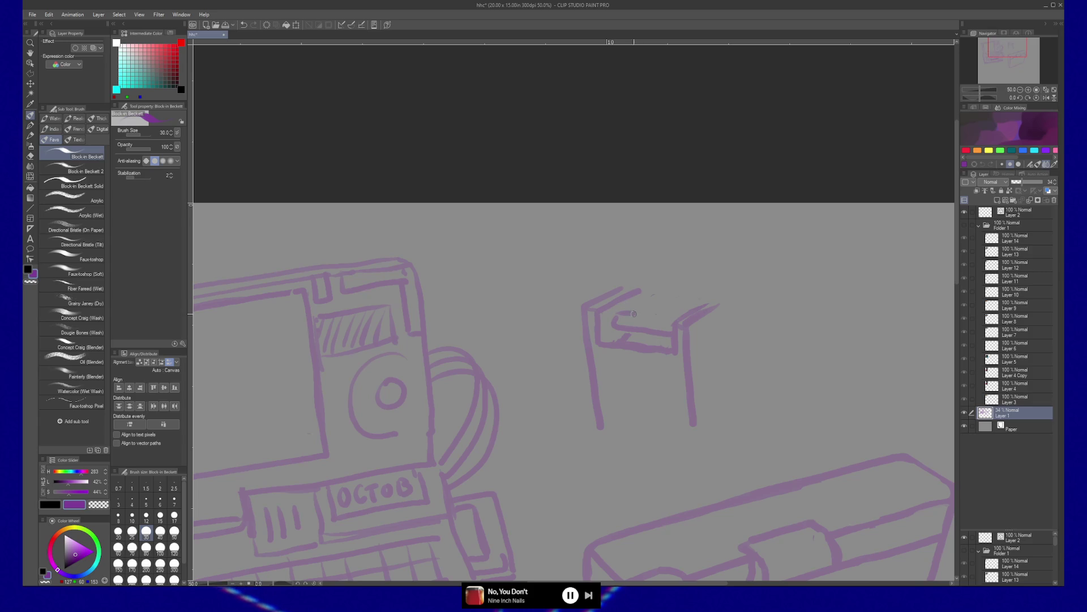
{"action": "mouse_move", "coordinate": [640, 293]}
{"action": "left_mouse_down"}
{"action": "mouse_move", "coordinate": [709, 298]}
{"action": "mouse_move", "coordinate": [640, 309]}
{"action": "mouse_move", "coordinate": [728, 299]}
{"action": "mouse_move", "coordinate": [778, 274]}
{"action": "left_mouse_up"}
{"action": "left_click_drag", "start_coordinate": [620, 286], "coordinate": [715, 244]}
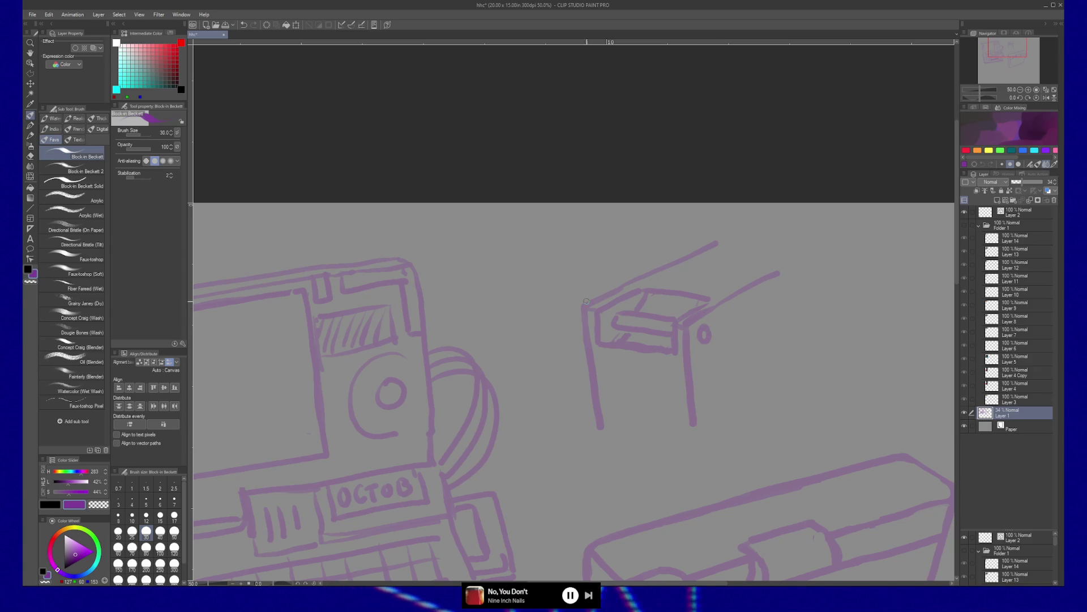
Step: Fill the small circle into a solid dot, add a second left leg, and erase a stray stroke
{"action": "left_click_drag", "start_coordinate": [703, 333], "coordinate": [708, 338]}
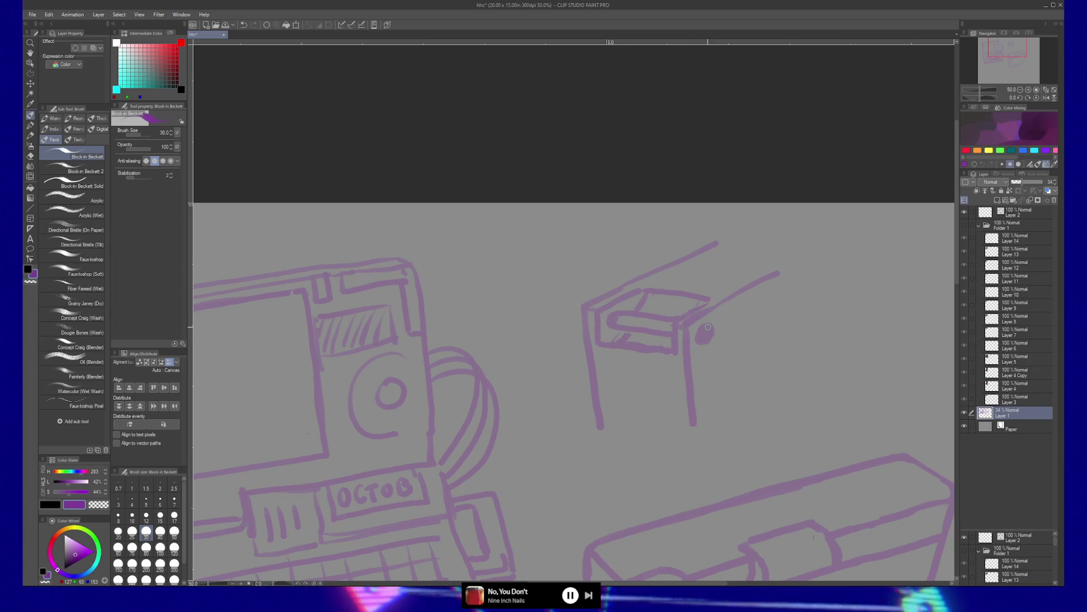
{"action": "key", "text": "ctrl+z"}
{"action": "left_click_drag", "start_coordinate": [706, 332], "coordinate": [706, 335]}
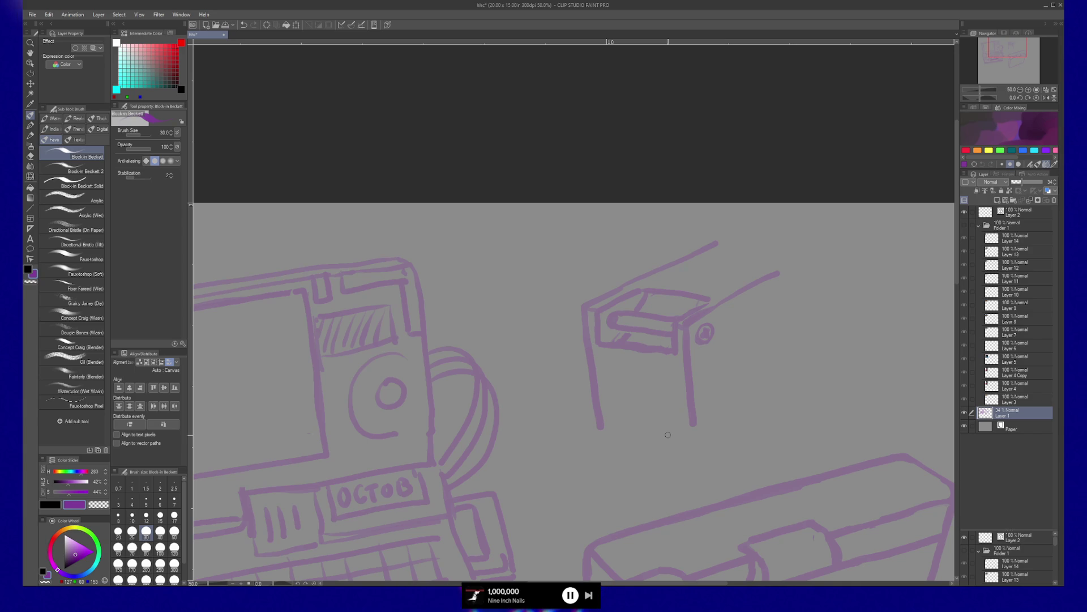
{"action": "mouse_move", "coordinate": [610, 433]}
{"action": "left_mouse_down"}
{"action": "mouse_move", "coordinate": [670, 323]}
{"action": "mouse_move", "coordinate": [654, 444]}
{"action": "left_mouse_up"}
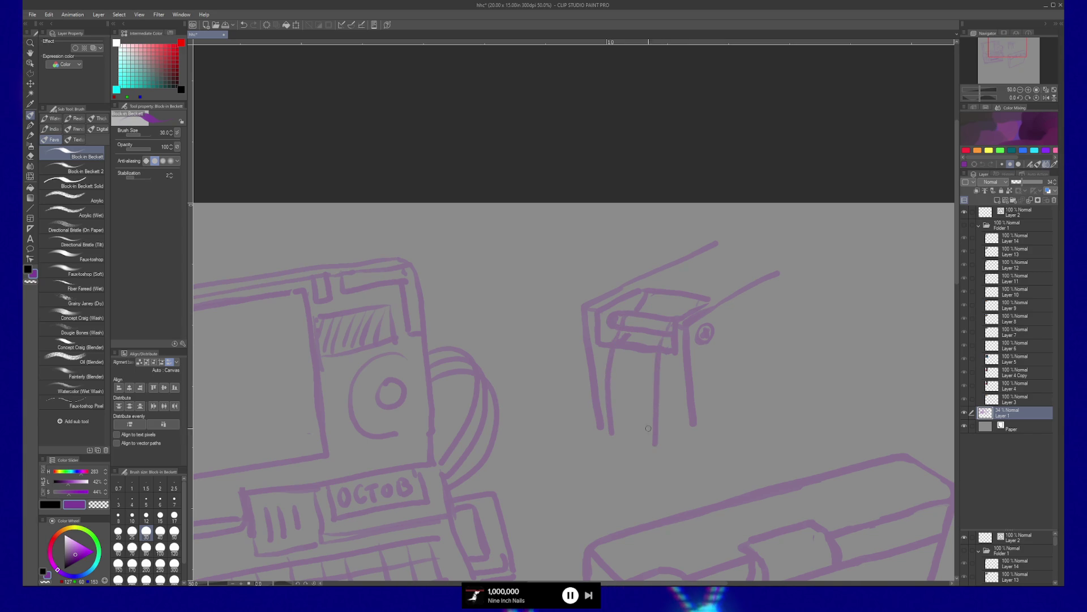
{"action": "key", "text": "c"}
{"action": "left_click_drag", "start_coordinate": [623, 336], "coordinate": [651, 342]}
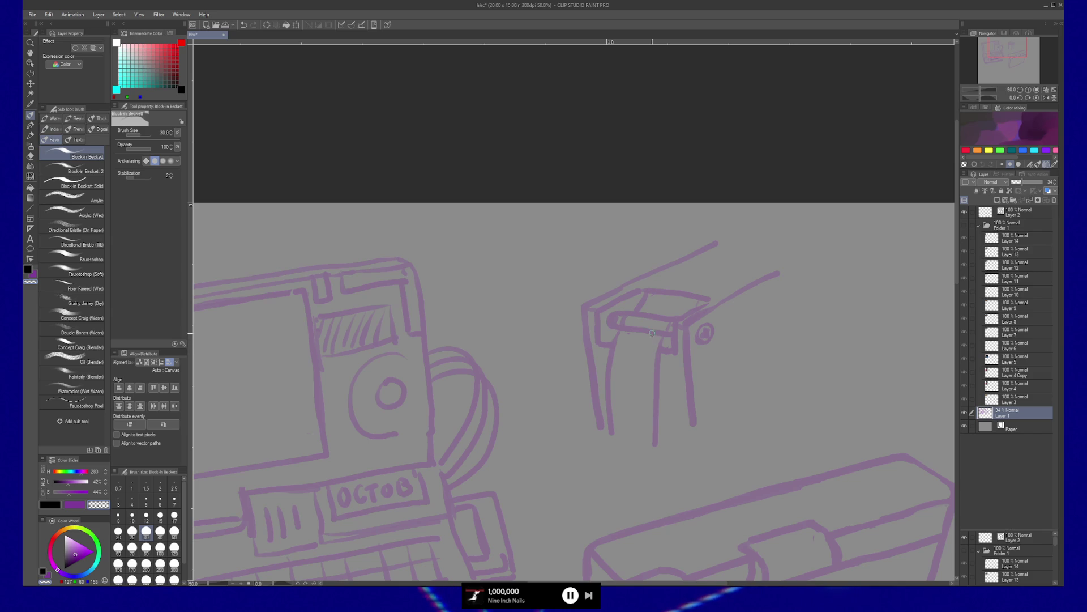
{"action": "key", "text": "c"}
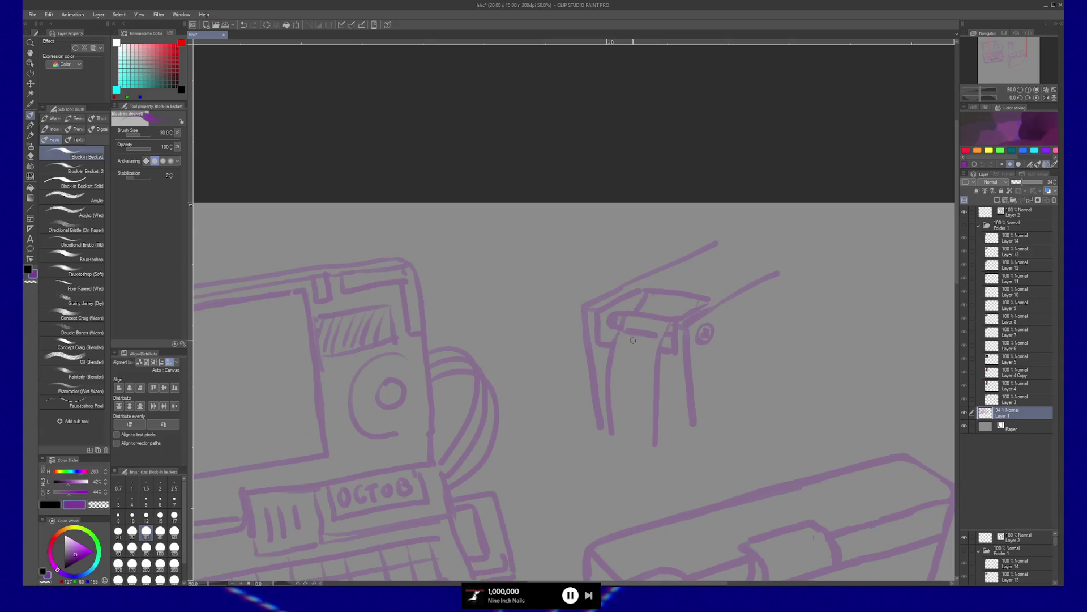
Step: Draw a hatched rectangle on the clip's front leg with shading lines beneath it
{"action": "left_click_drag", "start_coordinate": [644, 371], "coordinate": [642, 388]}
{"action": "mouse_move", "coordinate": [617, 342]}
{"action": "left_mouse_down"}
{"action": "mouse_move", "coordinate": [616, 386]}
{"action": "mouse_move", "coordinate": [648, 390]}
{"action": "left_mouse_up"}
{"action": "mouse_move", "coordinate": [622, 342]}
{"action": "left_mouse_down"}
{"action": "mouse_move", "coordinate": [645, 383]}
{"action": "mouse_move", "coordinate": [642, 349]}
{"action": "left_mouse_up"}
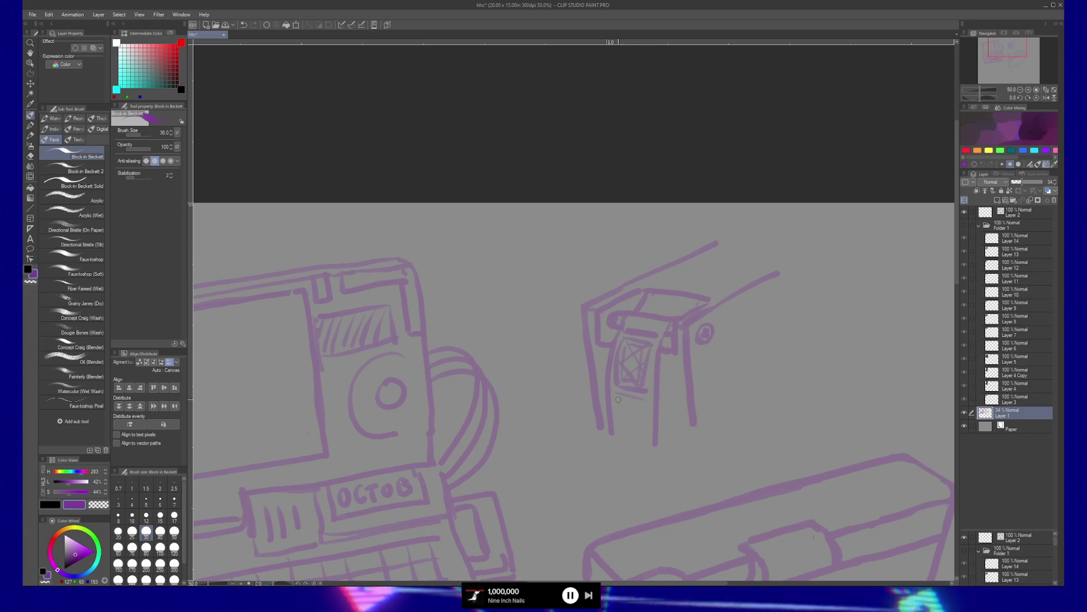
{"action": "left_click_drag", "start_coordinate": [618, 433], "coordinate": [649, 442]}
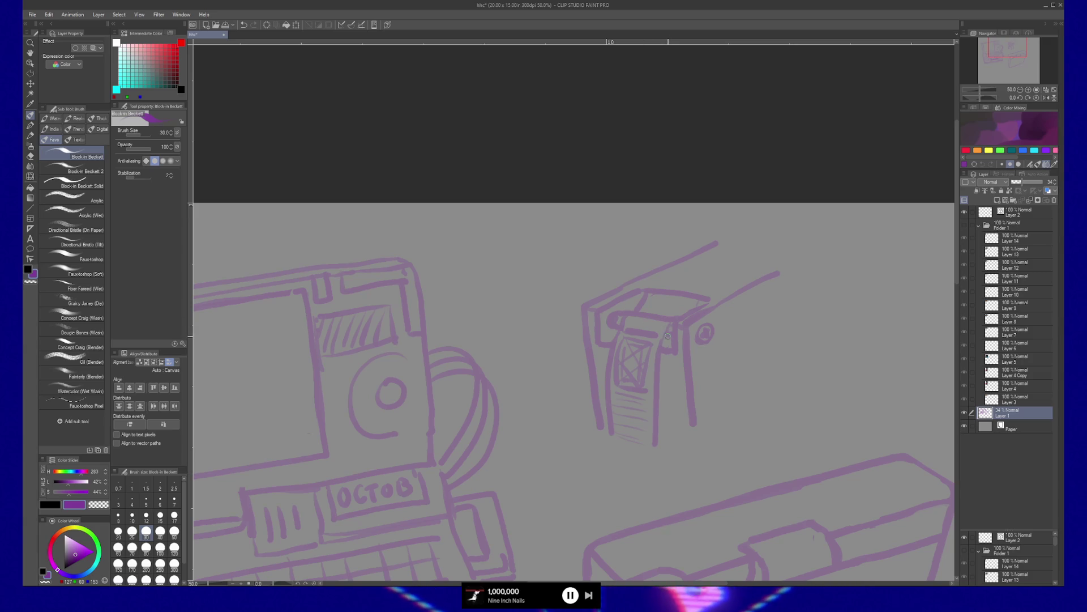
{"action": "key", "text": "c"}
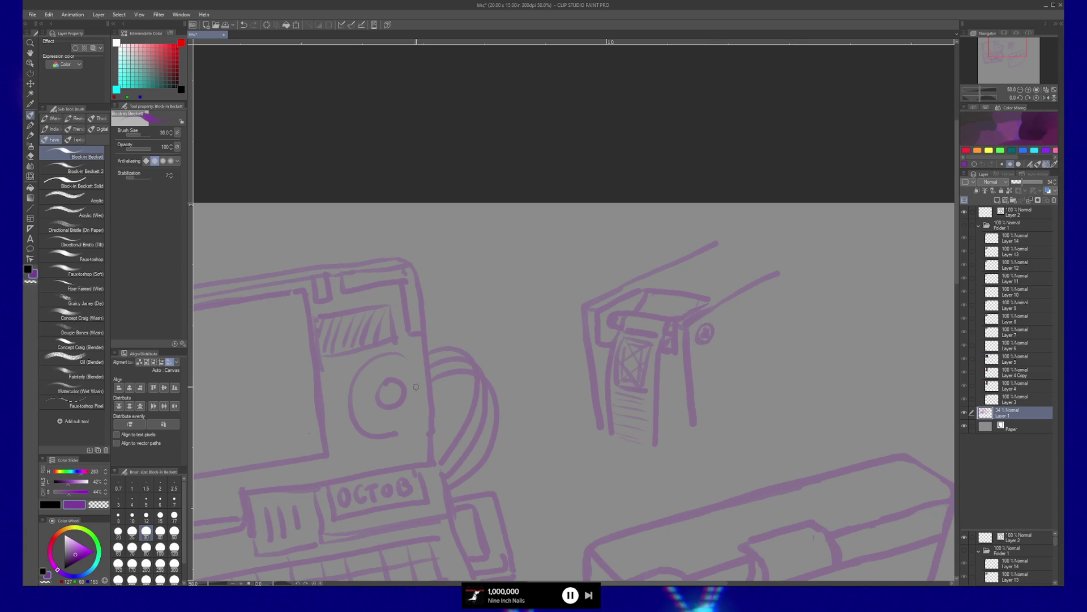
{"action": "left_click", "coordinate": [401, 433], "text": "alt"}
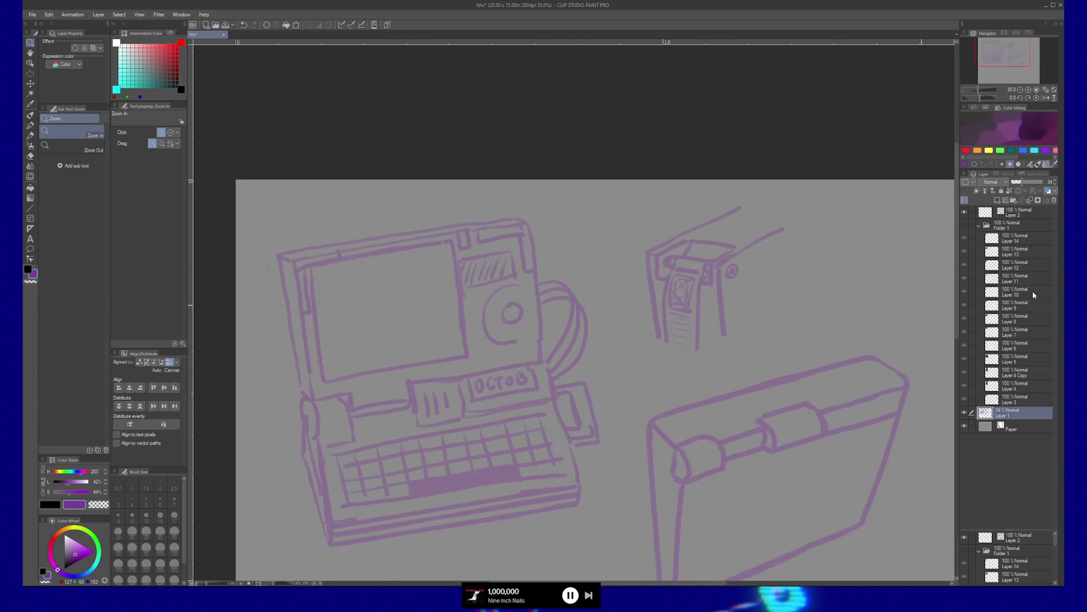
Step: Show the reference photo collage on the canvas and zoom back in to 50%
{"action": "key", "text": "ctrl+v"}
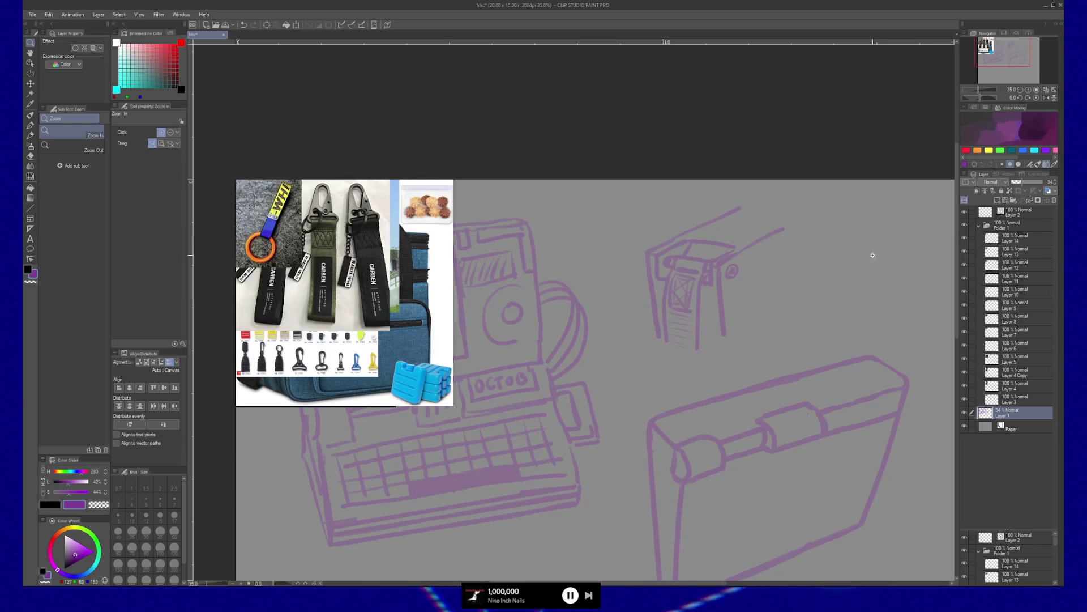
{"action": "left_click", "coordinate": [313, 231]}
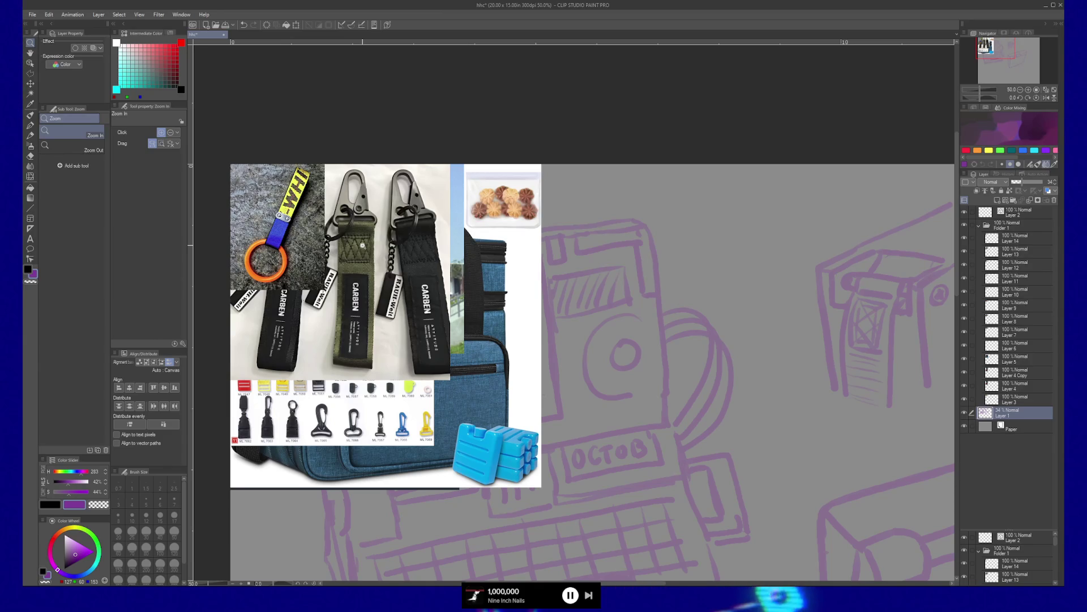
Step: Erase the hatching and inner lines from the clip's front panel
{"action": "left_click", "coordinate": [828, 413]}
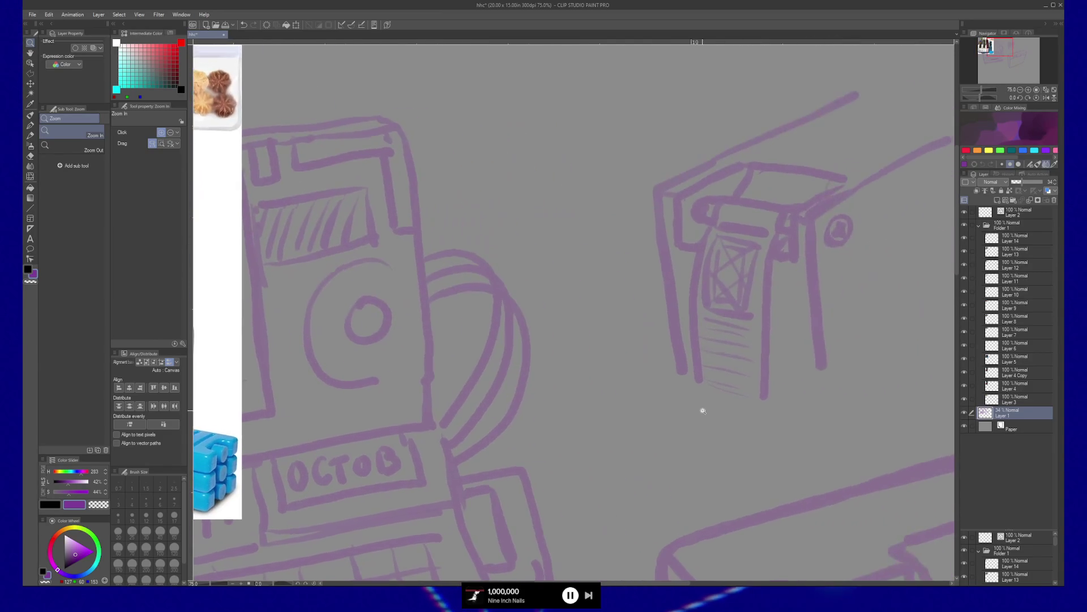
{"action": "left_click", "coordinate": [703, 414], "text": "alt"}
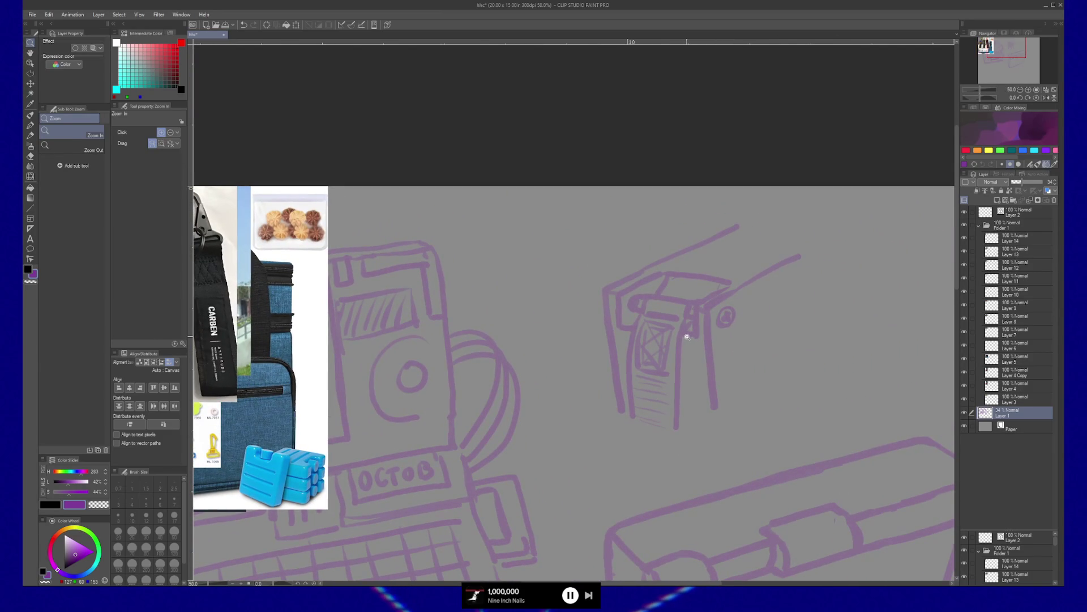
{"action": "key", "text": "e"}
{"action": "left_click_drag", "start_coordinate": [641, 326], "coordinate": [645, 374]}
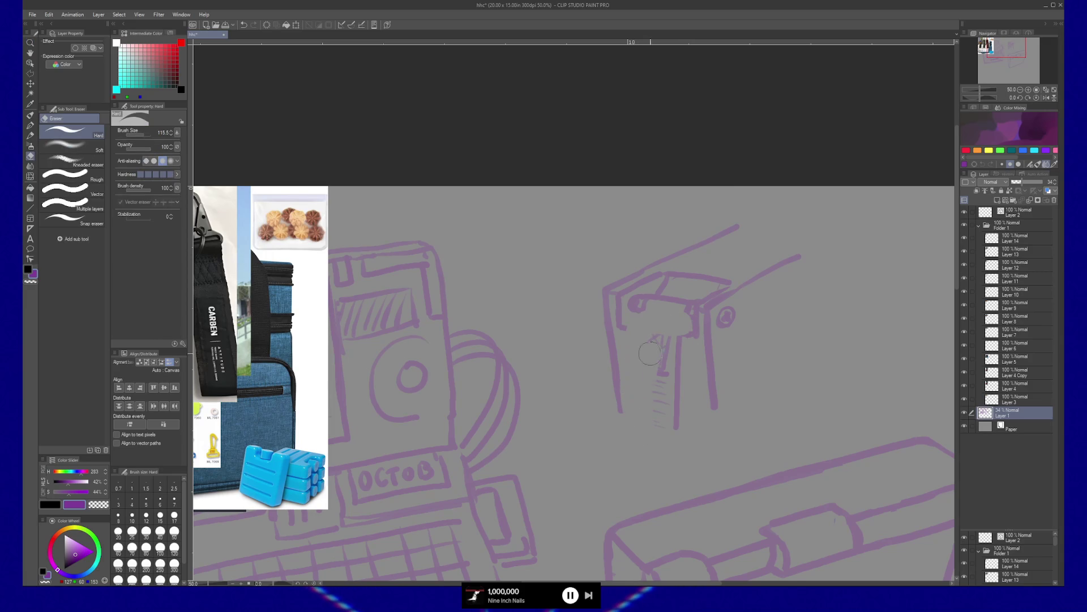
{"action": "key", "text": "b"}
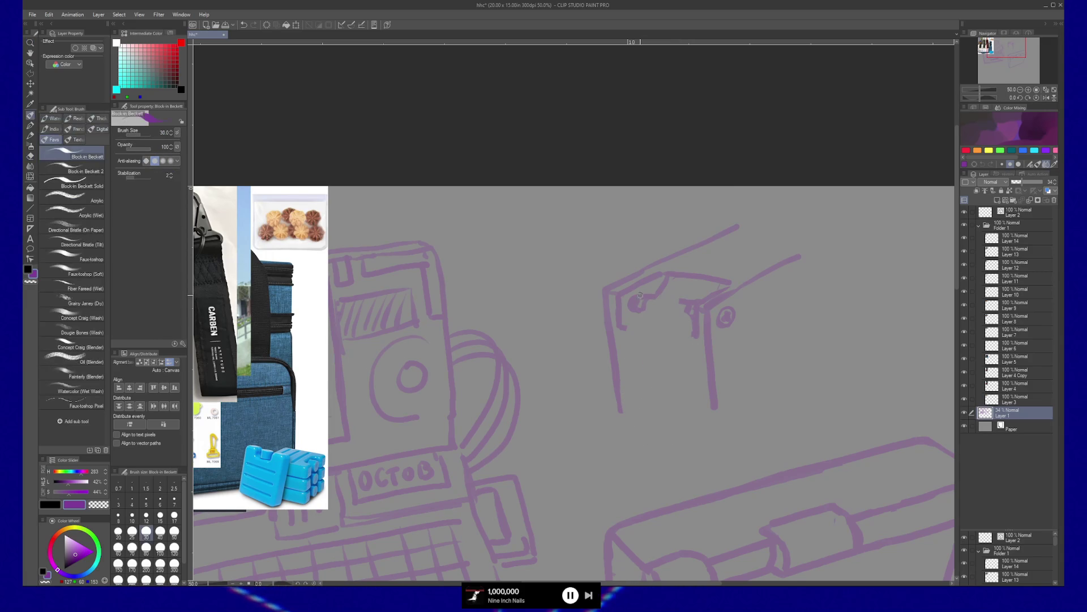
Step: Draw two strap lines up to the canvas top and a curved line under the hinge
{"action": "left_click_drag", "start_coordinate": [649, 299], "coordinate": [628, 174]}
{"action": "left_click_drag", "start_coordinate": [692, 299], "coordinate": [677, 189]}
{"action": "key", "text": "e"}
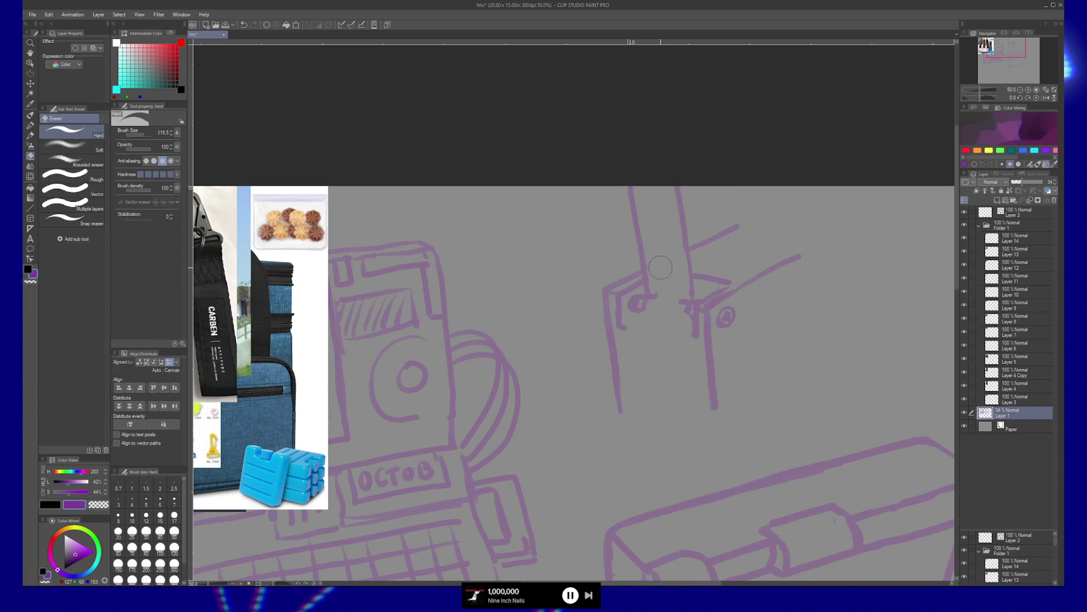
{"action": "key", "text": "b"}
{"action": "left_click_drag", "start_coordinate": [644, 305], "coordinate": [690, 319]}
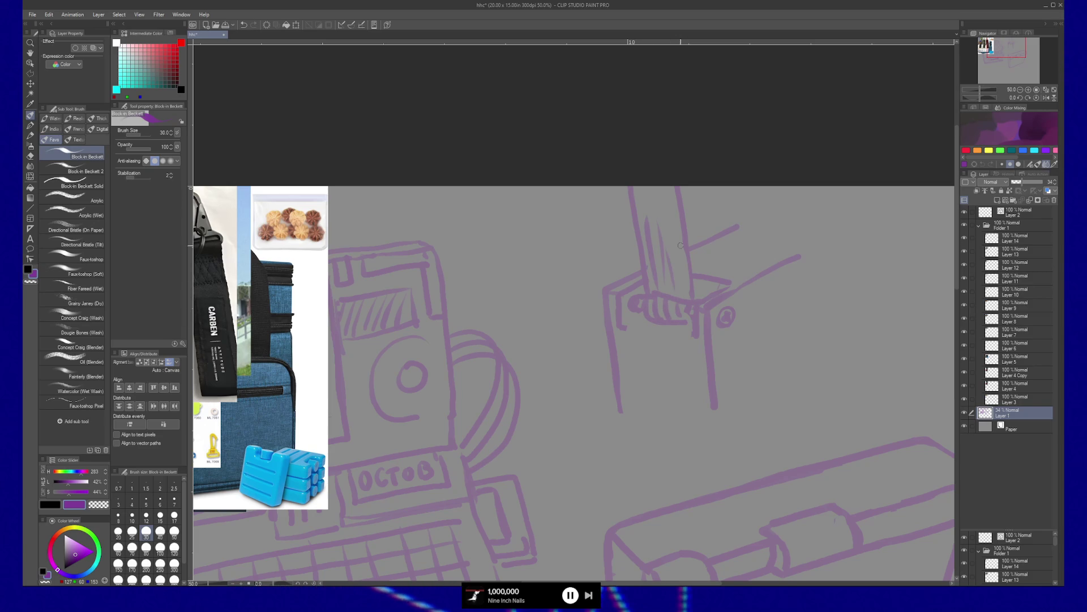
Step: Add a horizontal hinge line and two diagonal strap lines reaching the canvas top
{"action": "key", "text": "c"}
{"action": "key", "text": "c"}
{"action": "left_click_drag", "start_coordinate": [644, 331], "coordinate": [687, 339]}
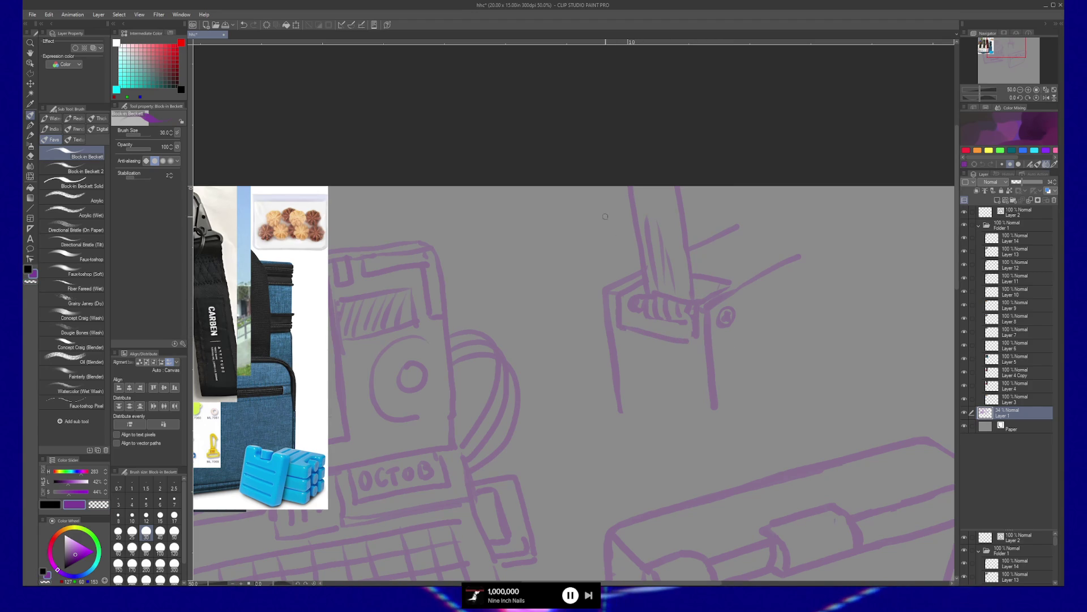
{"action": "left_click_drag", "start_coordinate": [640, 278], "coordinate": [540, 160]}
{"action": "left_click_drag", "start_coordinate": [645, 272], "coordinate": [609, 186]}
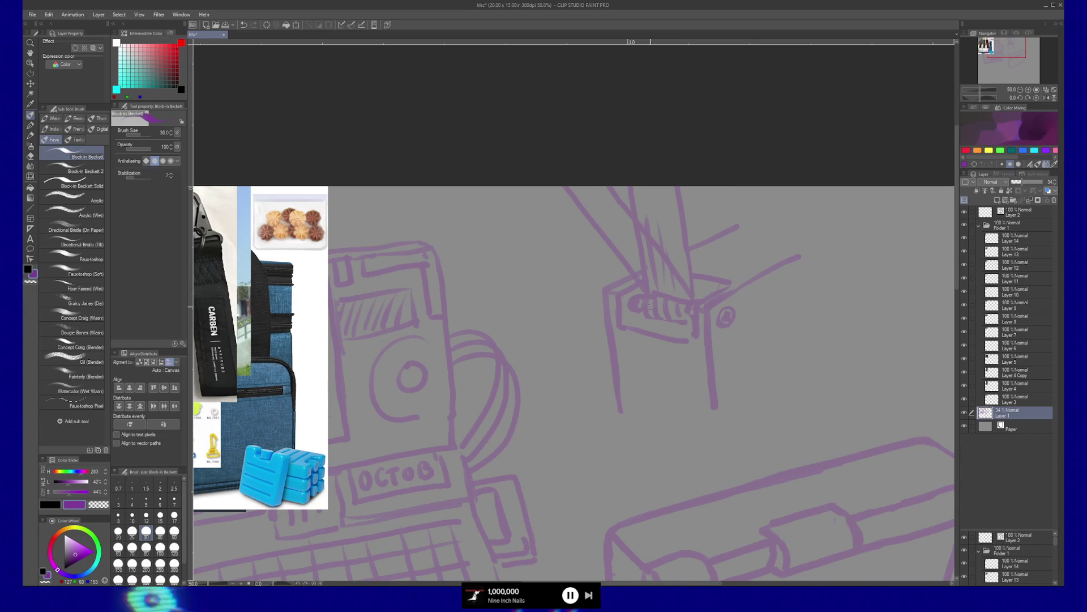
{"action": "left_click_drag", "start_coordinate": [728, 359], "coordinate": [686, 366]}
Step: Erase the strap lines above the clip, draw an arched box top, and remove the inner scribble
{"action": "key", "text": "e"}
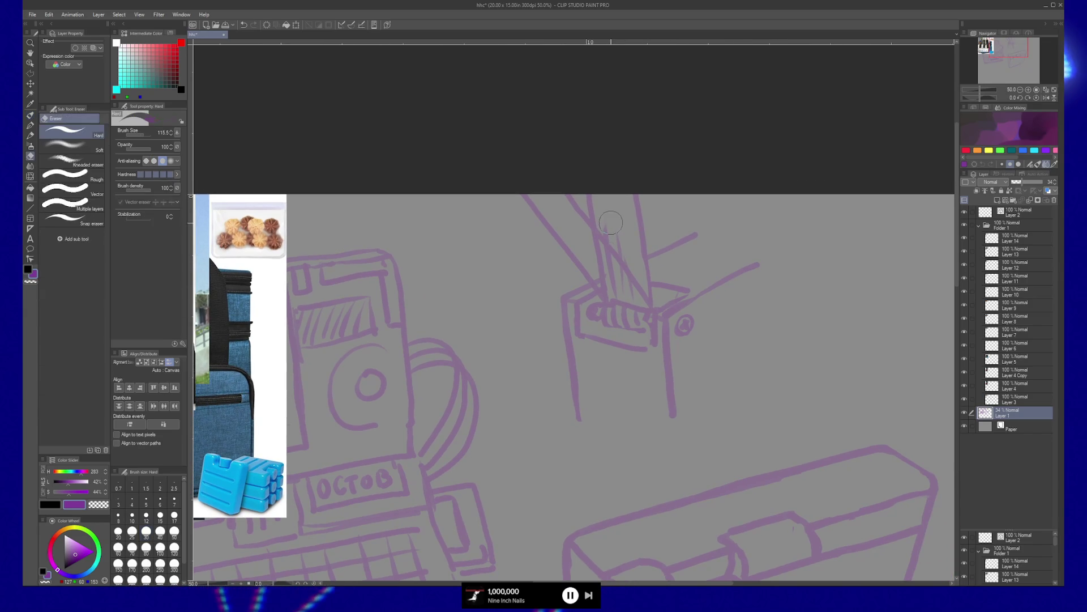
{"action": "mouse_move", "coordinate": [611, 232]}
{"action": "left_mouse_down"}
{"action": "mouse_move", "coordinate": [633, 290]}
{"action": "mouse_move", "coordinate": [543, 222]}
{"action": "left_mouse_up"}
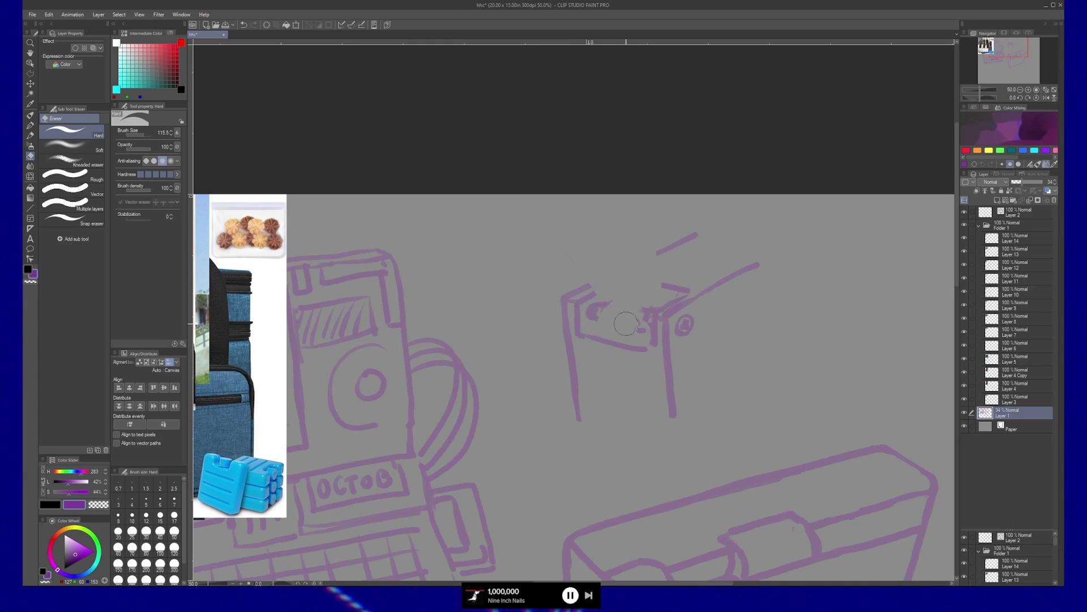
{"action": "key", "text": "b"}
{"action": "left_click_drag", "start_coordinate": [592, 287], "coordinate": [687, 290]}
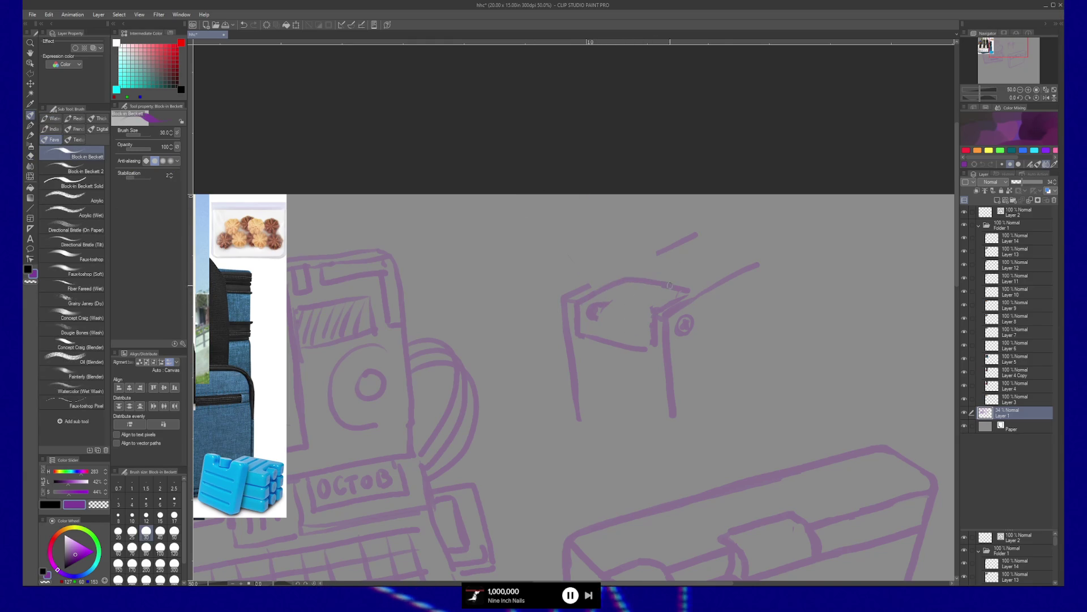
{"action": "key", "text": "e"}
{"action": "mouse_move", "coordinate": [601, 315]}
{"action": "left_mouse_down"}
{"action": "mouse_move", "coordinate": [589, 309]}
{"action": "mouse_move", "coordinate": [695, 234]}
{"action": "left_mouse_up"}
{"action": "key", "text": "b"}
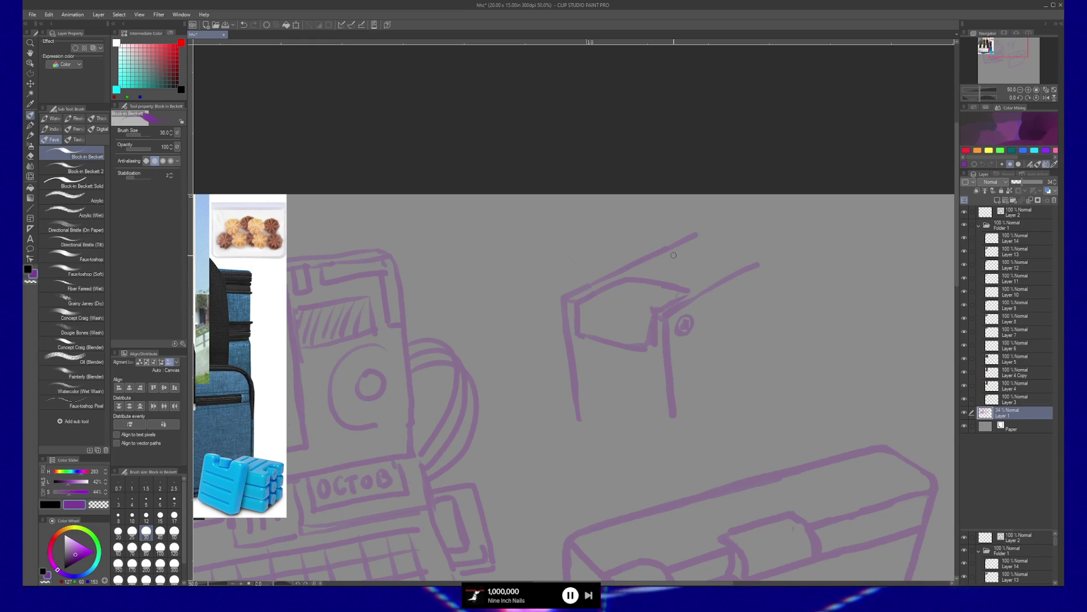
Step: Redraw the box's left corner and top edge so it ends in a hooked corner
{"action": "mouse_move", "coordinate": [577, 306]}
{"action": "left_mouse_down"}
{"action": "mouse_move", "coordinate": [598, 264]}
{"action": "mouse_move", "coordinate": [647, 324]}
{"action": "left_mouse_up"}
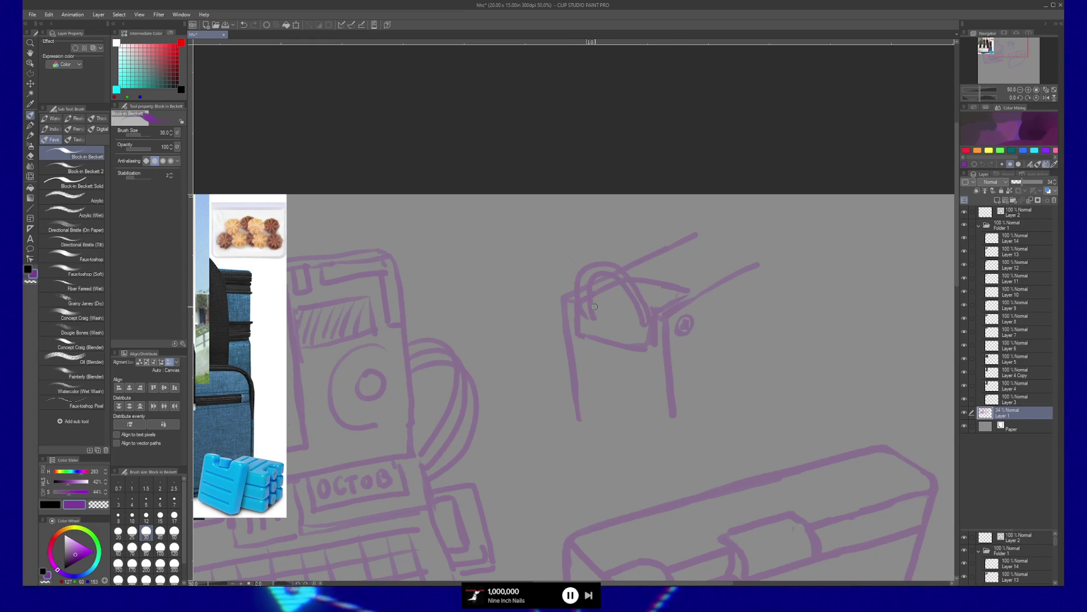
{"action": "key", "text": "ctrl+z"}
{"action": "key", "text": "ctrl+z"}
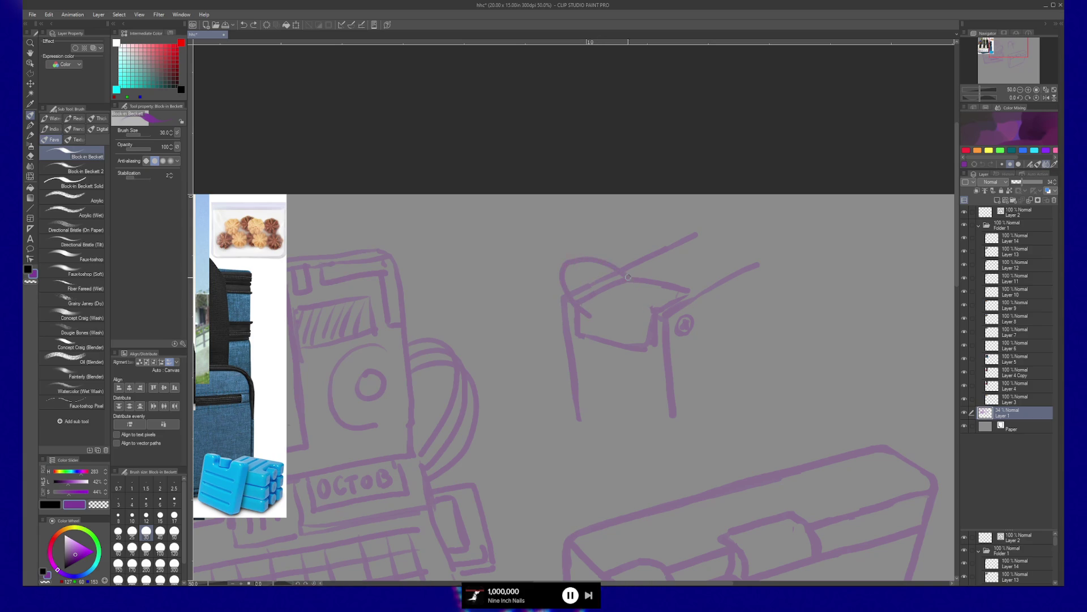
{"action": "left_click_drag", "start_coordinate": [589, 311], "coordinate": [566, 271]}
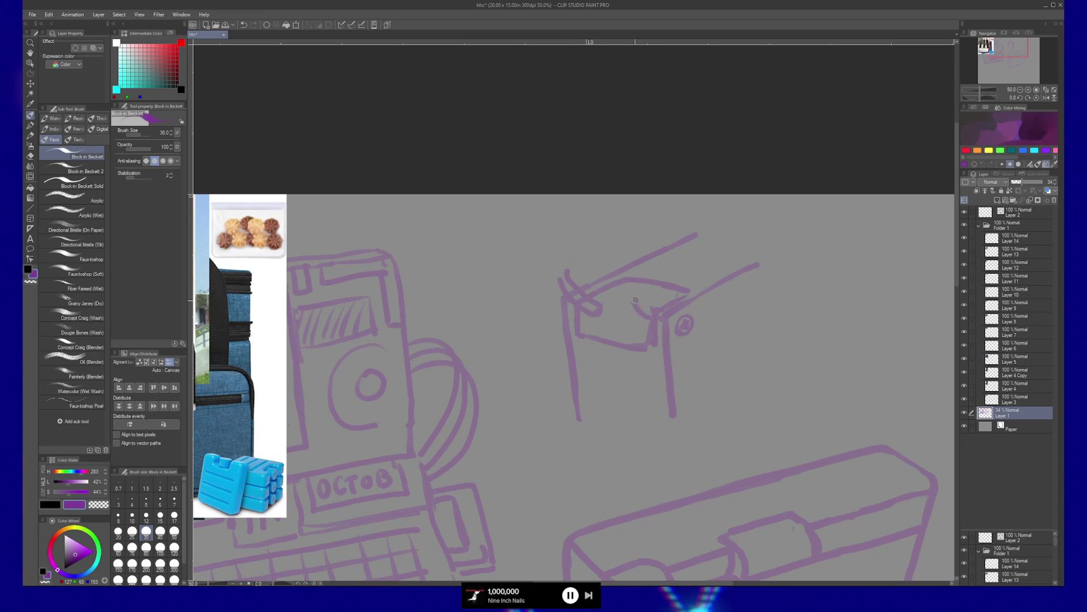
{"action": "mouse_move", "coordinate": [654, 310]}
{"action": "left_mouse_down"}
{"action": "mouse_move", "coordinate": [583, 263]}
{"action": "mouse_move", "coordinate": [560, 276]}
{"action": "left_mouse_up"}
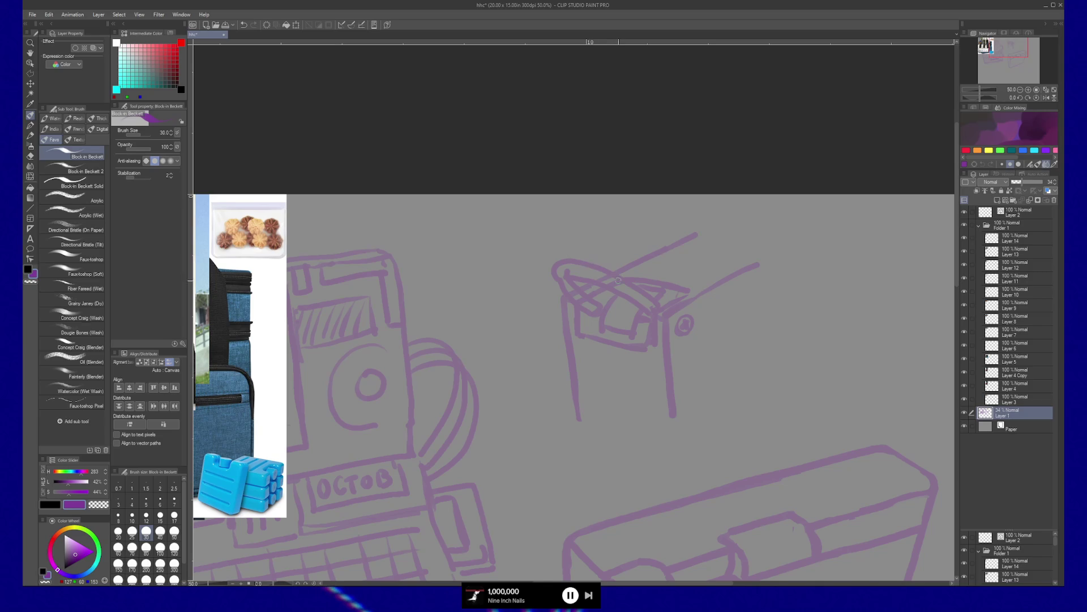
Step: Draw a curved arrow arching over the clip sketch, pointing right toward the strap lines
{"action": "left_click_drag", "start_coordinate": [535, 266], "coordinate": [610, 254]}
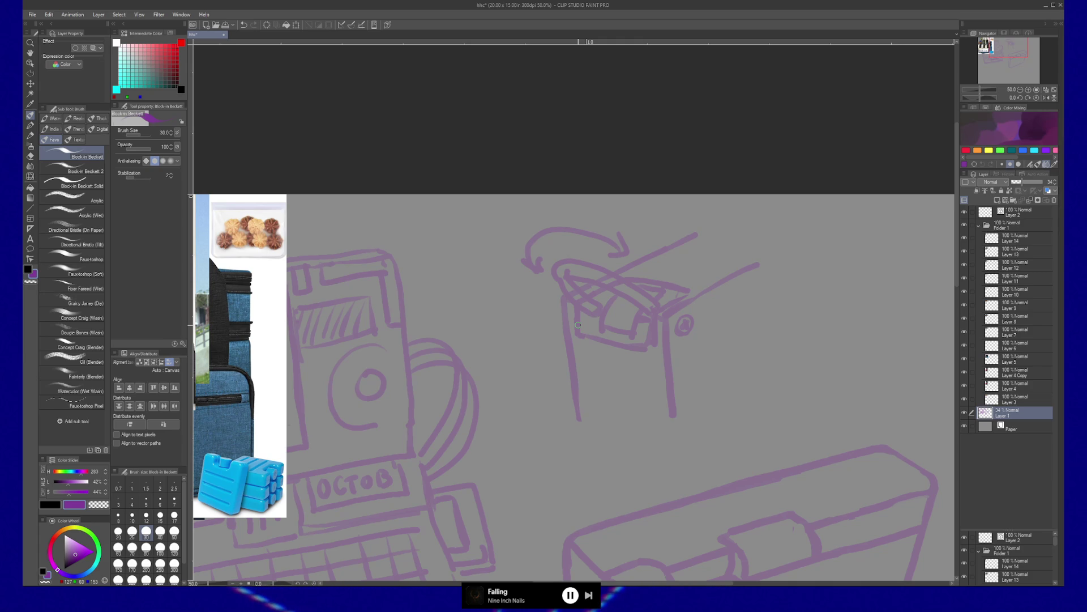
Step: Sketch a small circle with a rising line, pan right, switch to purple, and start the oval opening
{"action": "mouse_move", "coordinate": [777, 290]}
{"action": "left_mouse_down"}
{"action": "mouse_move", "coordinate": [764, 314]}
{"action": "mouse_move", "coordinate": [780, 289]}
{"action": "mouse_move", "coordinate": [785, 196]}
{"action": "mouse_move", "coordinate": [858, 351]}
{"action": "left_mouse_up"}
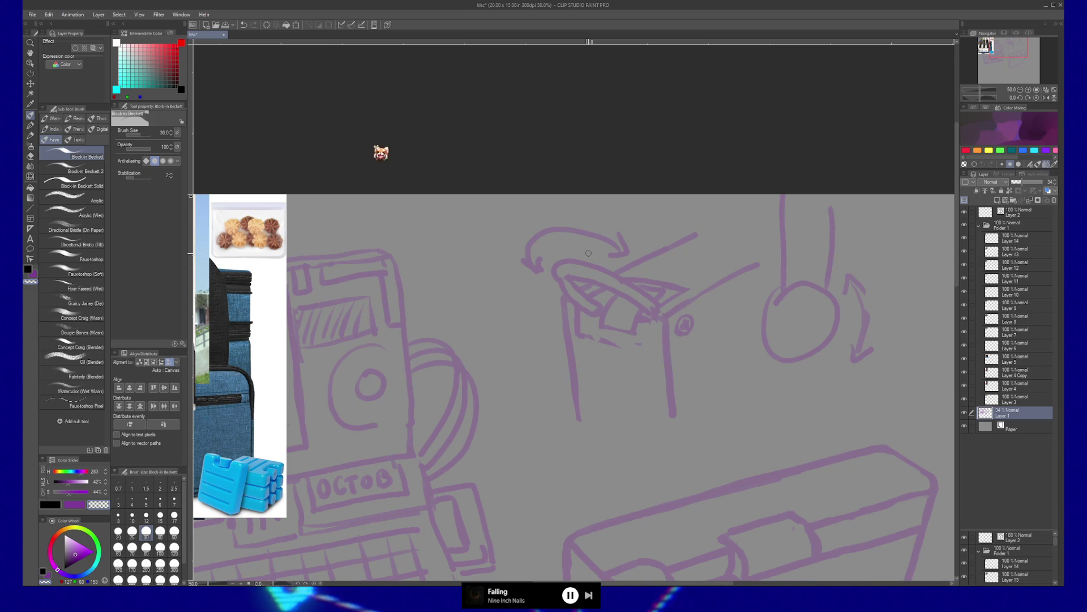
{"action": "scroll", "coordinate": [576, 336], "scroll_direction": "right", "scroll_amount": 2}
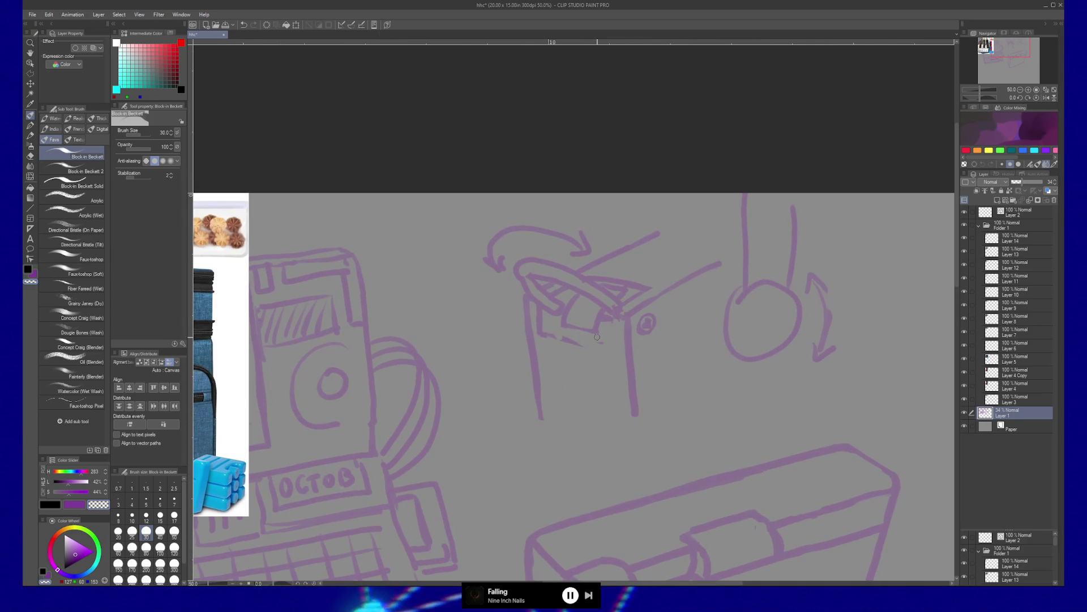
{"action": "key", "text": "p"}
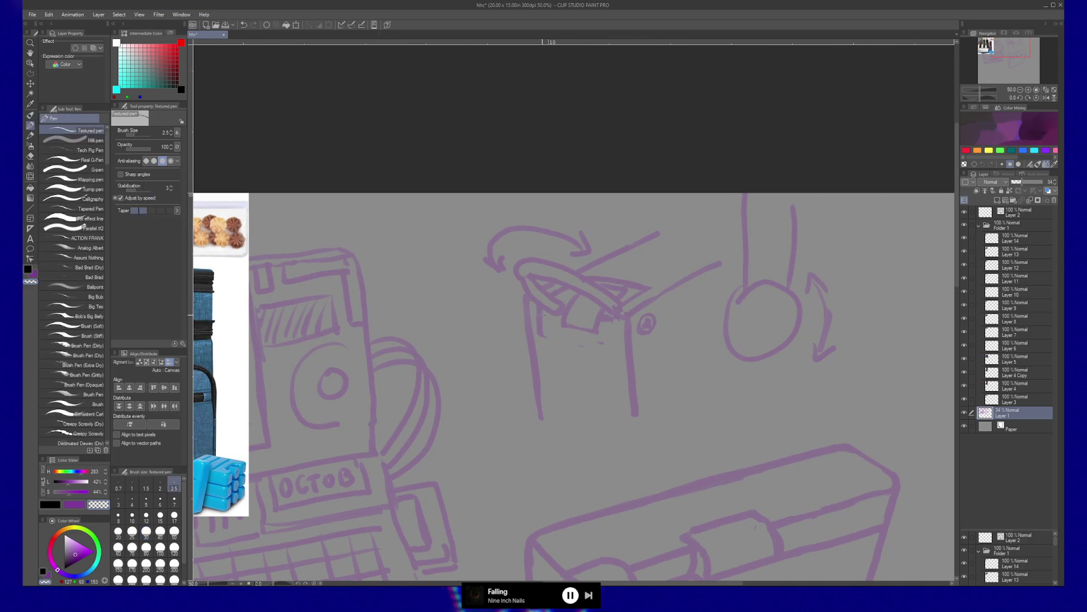
{"action": "key", "text": "b"}
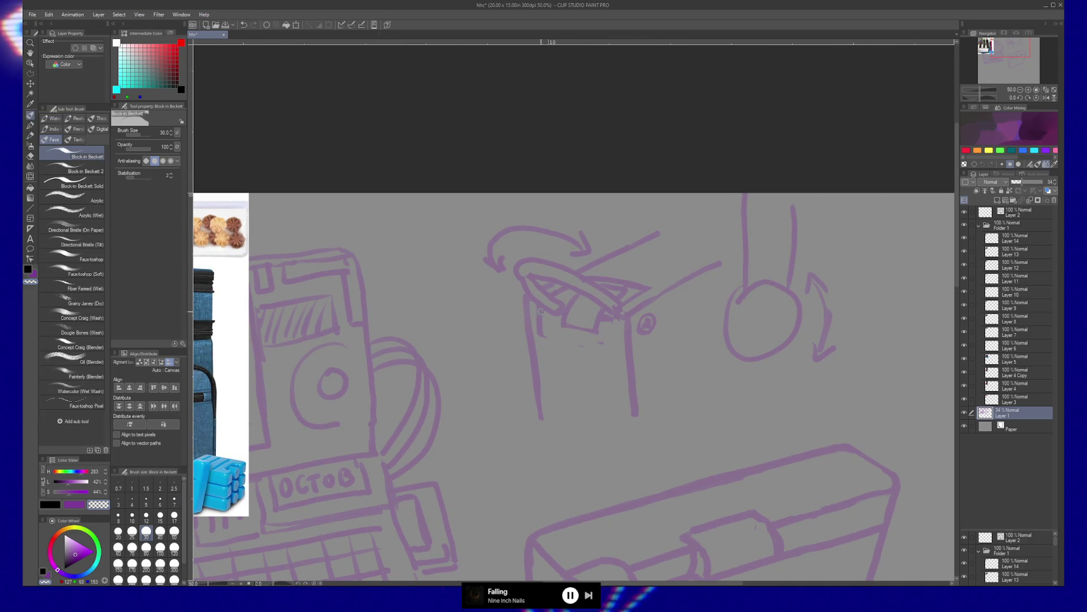
{"action": "key", "text": "x"}
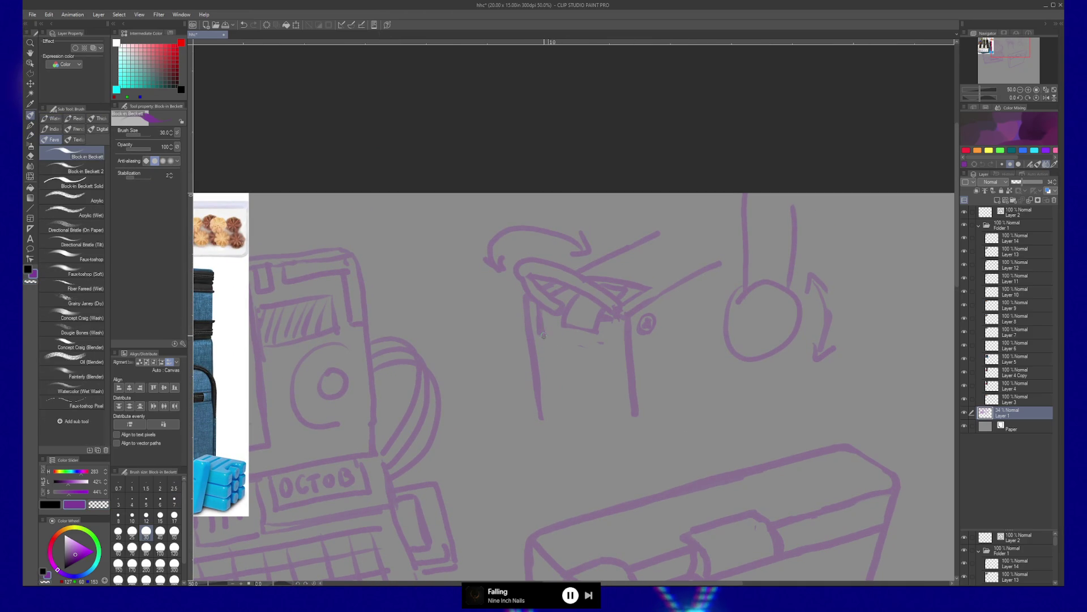
{"action": "mouse_move", "coordinate": [545, 312]}
{"action": "left_mouse_down"}
{"action": "mouse_move", "coordinate": [589, 363]}
{"action": "mouse_move", "coordinate": [609, 340]}
{"action": "left_mouse_up"}
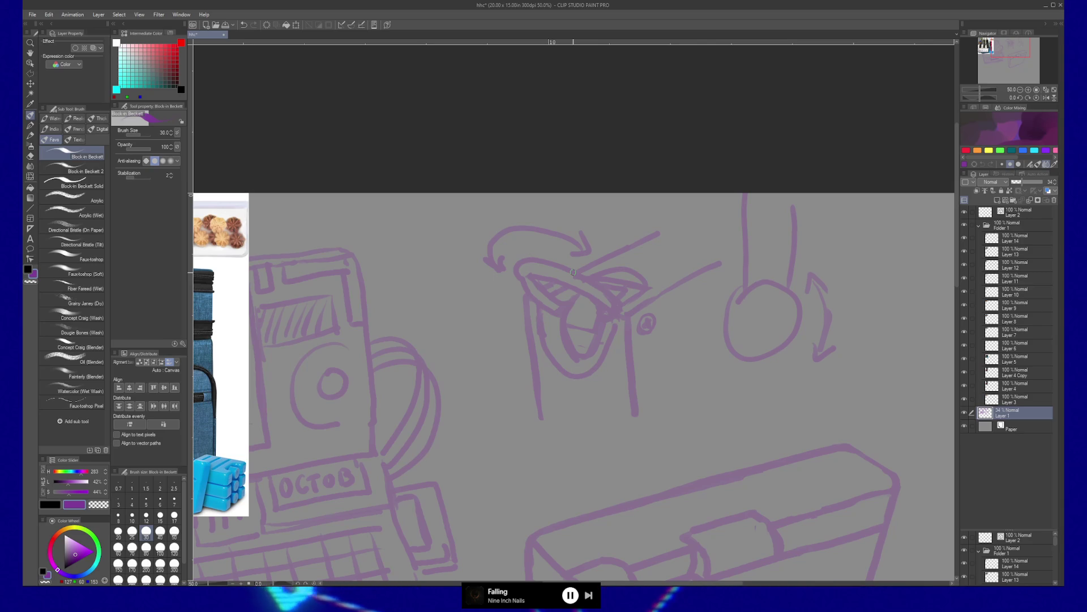
Step: Draw a small bracket shape below the clip and erase the circle and arrow on its right
{"action": "mouse_move", "coordinate": [670, 443]}
{"action": "left_mouse_down"}
{"action": "mouse_move", "coordinate": [666, 426]}
{"action": "mouse_move", "coordinate": [748, 403]}
{"action": "left_mouse_up"}
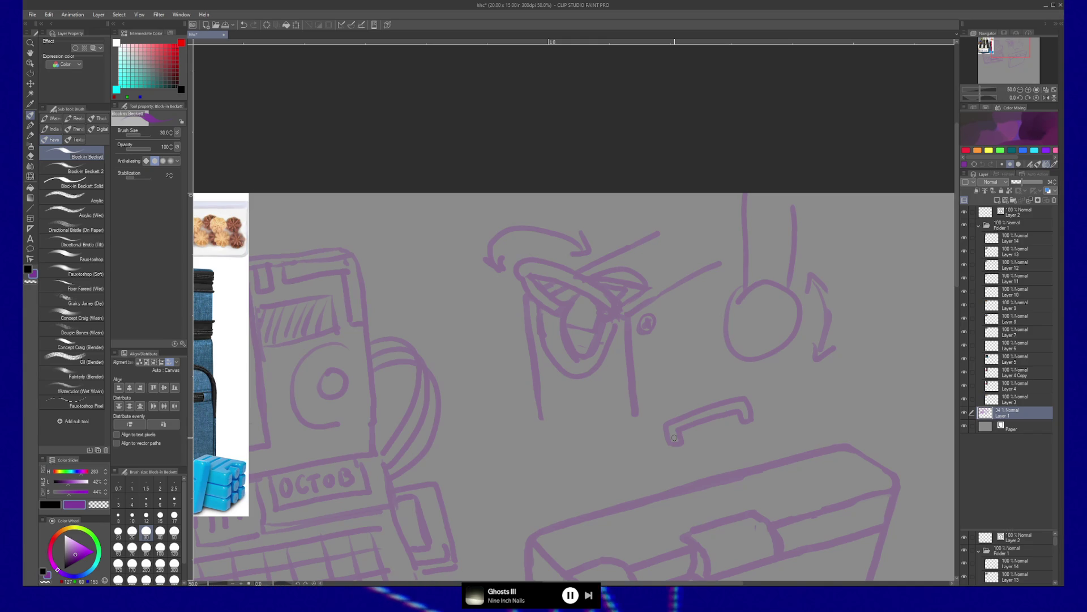
{"action": "key", "text": "e"}
{"action": "mouse_move", "coordinate": [813, 277]}
{"action": "left_mouse_down"}
{"action": "mouse_move", "coordinate": [819, 362]}
{"action": "mouse_move", "coordinate": [724, 335]}
{"action": "mouse_move", "coordinate": [789, 291]}
{"action": "mouse_move", "coordinate": [783, 190]}
{"action": "mouse_move", "coordinate": [744, 238]}
{"action": "mouse_move", "coordinate": [745, 198]}
{"action": "left_mouse_up"}
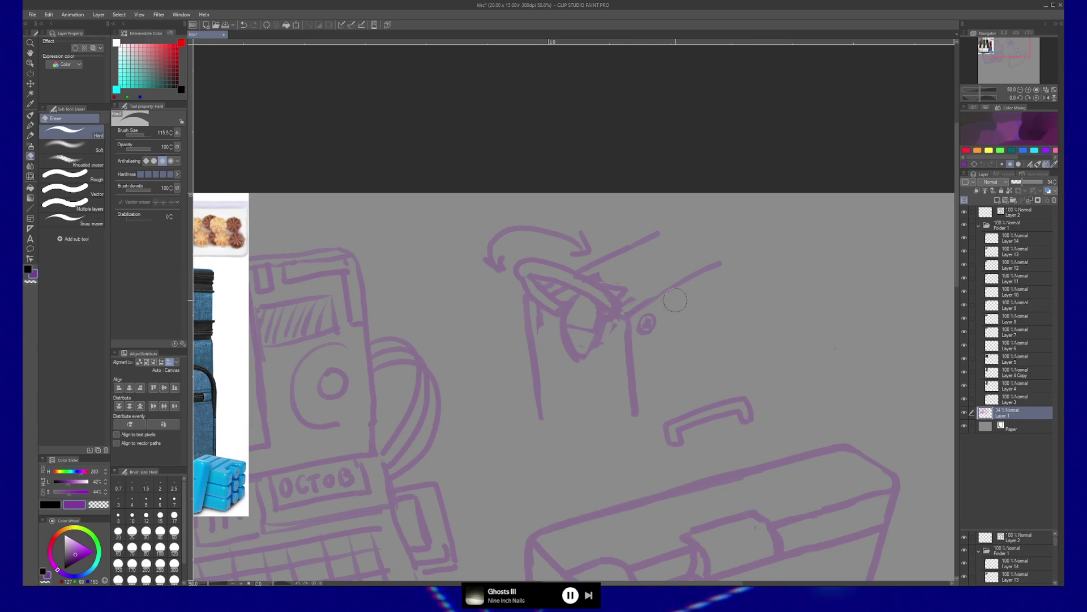
Step: Erase a leftover line and draw a curve under the oval opening, discarding a second curve
{"action": "left_click", "coordinate": [632, 313]}
{"action": "key", "text": "b"}
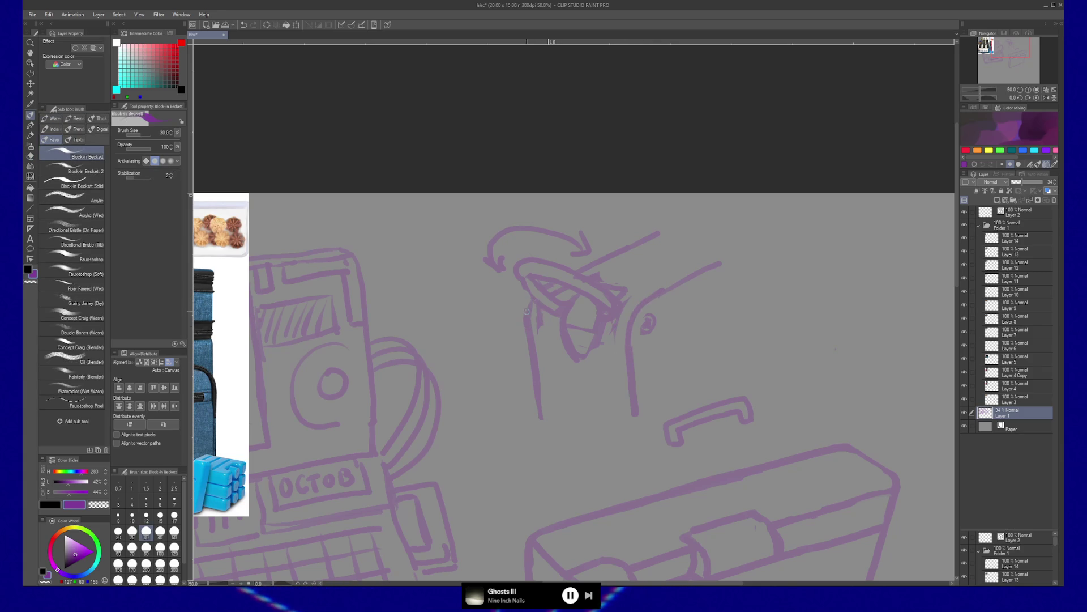
{"action": "mouse_move", "coordinate": [548, 348]}
{"action": "left_mouse_down"}
{"action": "mouse_move", "coordinate": [578, 383]}
{"action": "mouse_move", "coordinate": [614, 349]}
{"action": "left_mouse_up"}
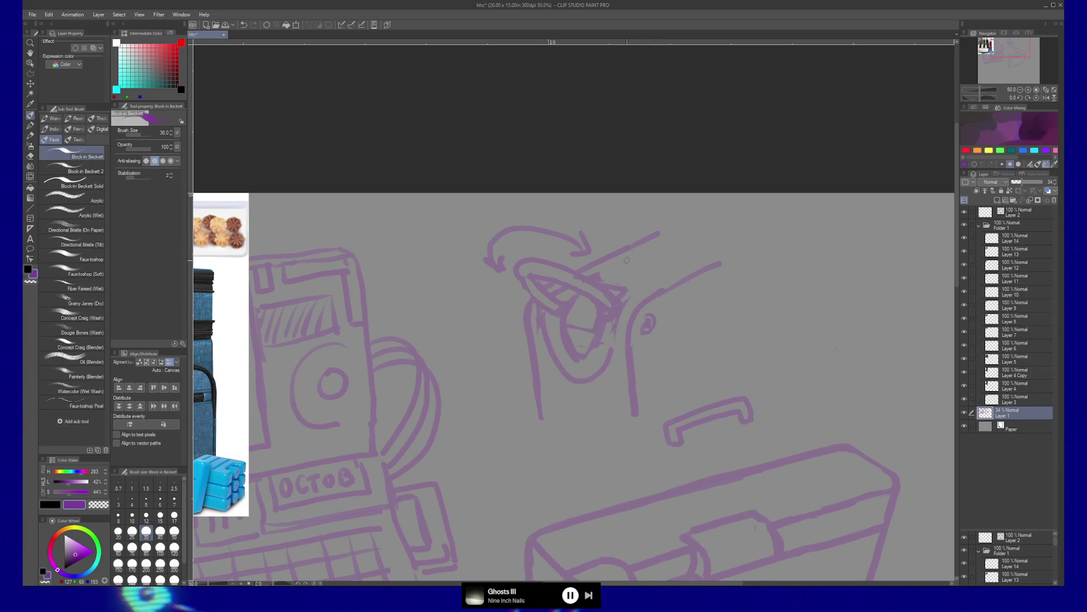
{"action": "left_click_drag", "start_coordinate": [592, 271], "coordinate": [651, 283]}
{"action": "key", "text": "ctrl+z"}
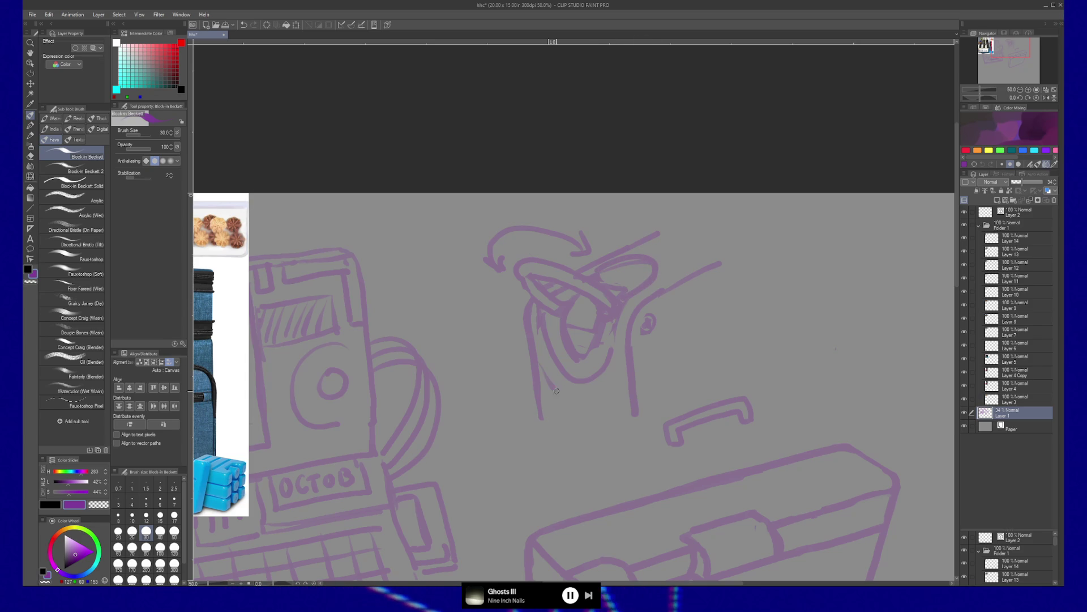
Step: Add two short vertical strokes below the clip, discarding a small loop attempt
{"action": "left_click_drag", "start_coordinate": [571, 402], "coordinate": [574, 445]}
{"action": "left_click_drag", "start_coordinate": [586, 401], "coordinate": [591, 441]}
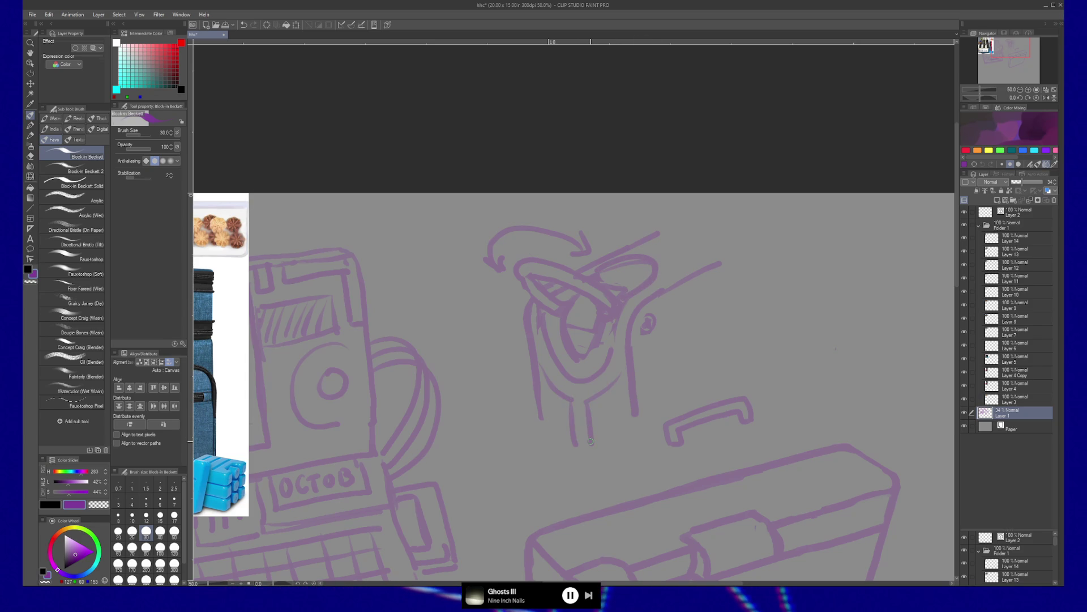
{"action": "key", "text": "ctrl+z"}
{"action": "key", "text": "ctrl+z"}
{"action": "key", "text": "ctrl+y"}
{"action": "key", "text": "ctrl+y"}
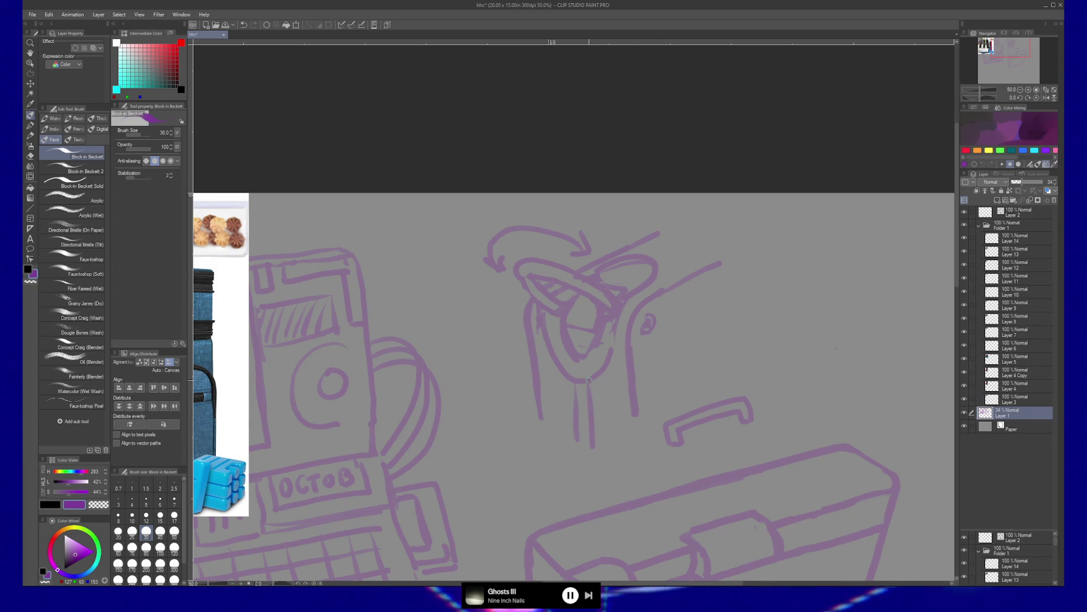
{"action": "left_click_drag", "start_coordinate": [605, 447], "coordinate": [617, 434]}
{"action": "key", "text": "ctrl+z"}
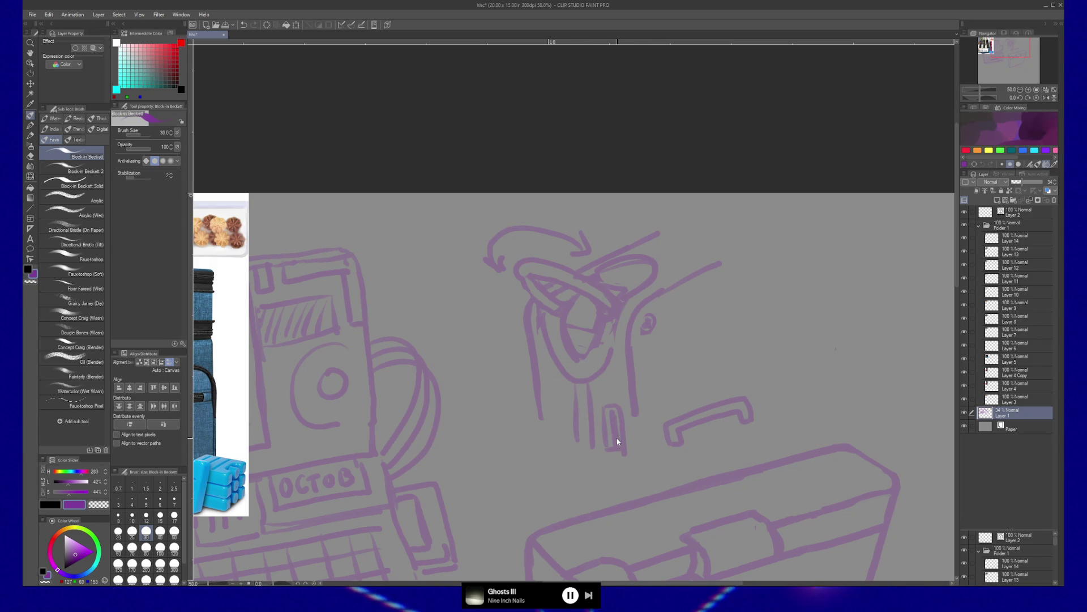
{"action": "key", "text": "ctrl+z"}
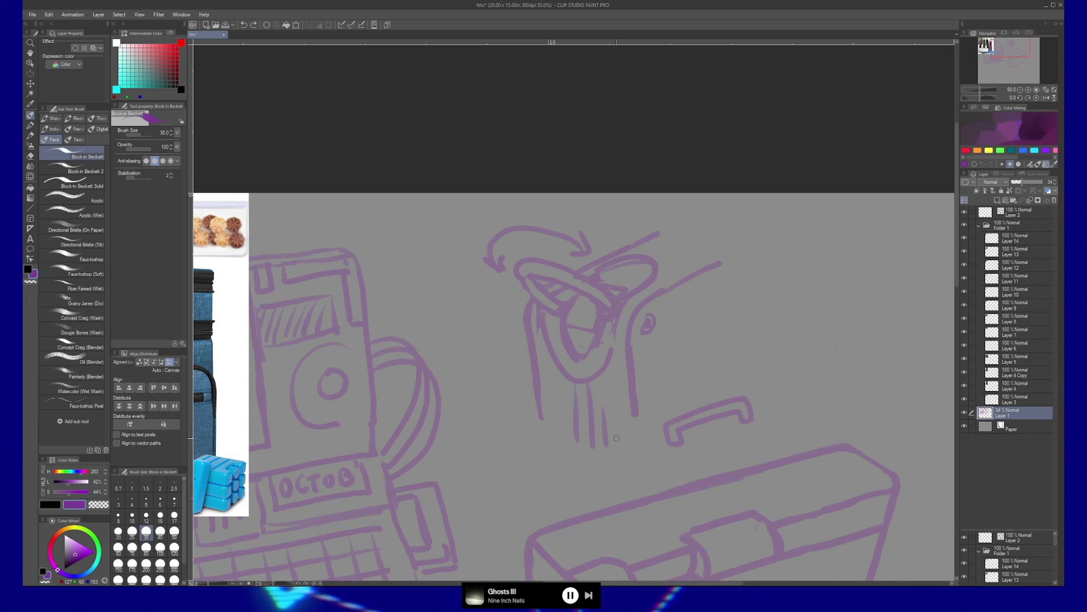
{"action": "mouse_move", "coordinate": [573, 452]}
{"action": "left_mouse_down"}
{"action": "mouse_move", "coordinate": [690, 366]}
{"action": "mouse_move", "coordinate": [752, 364]}
{"action": "mouse_move", "coordinate": [728, 365]}
{"action": "left_mouse_up"}
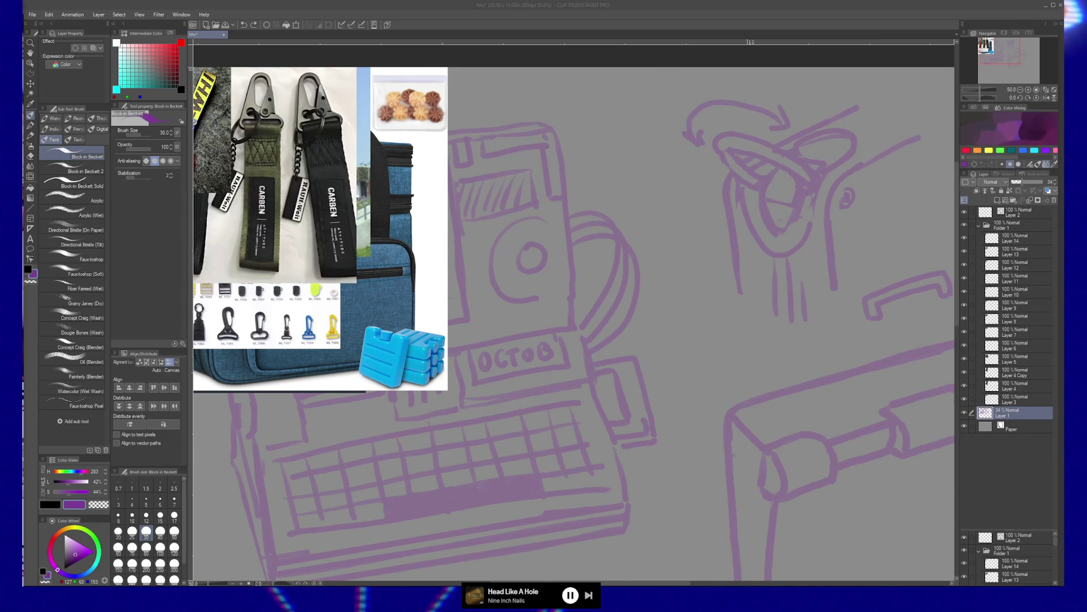
Step: Bring the PureRef board forward and pan across the laptop photos to the Epson PX-16 brochure
{"action": "key", "text": "alt+Tab"}
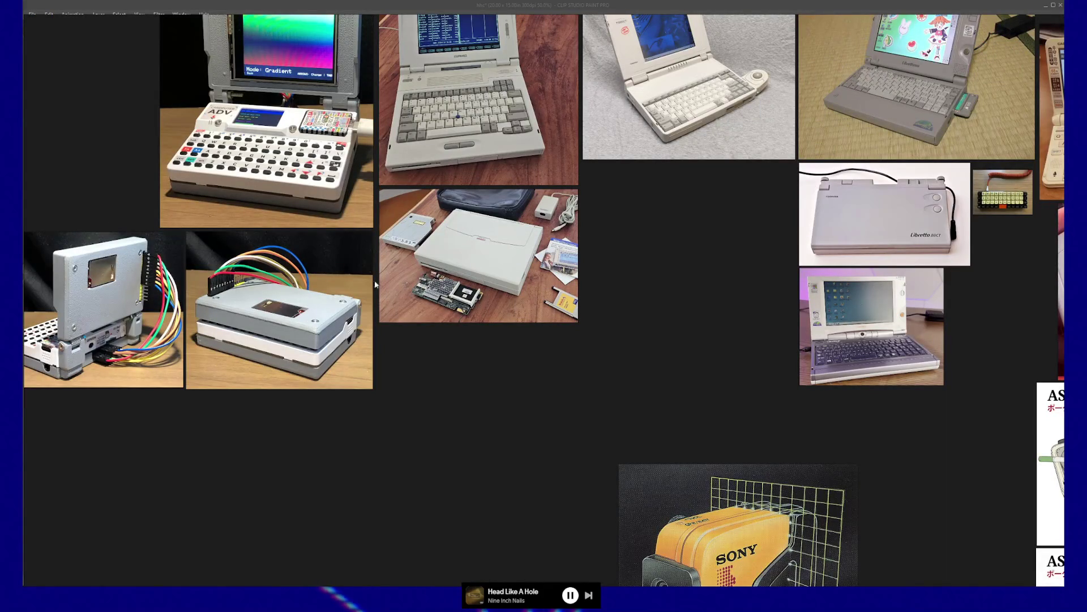
{"action": "mouse_move", "coordinate": [684, 307]}
{"action": "left_mouse_down"}
{"action": "mouse_move", "coordinate": [590, 389]}
{"action": "mouse_move", "coordinate": [561, 469]}
{"action": "mouse_move", "coordinate": [708, 425]}
{"action": "mouse_move", "coordinate": [648, 413]}
{"action": "mouse_move", "coordinate": [757, 391]}
{"action": "mouse_move", "coordinate": [757, 401]}
{"action": "mouse_move", "coordinate": [706, 407]}
{"action": "left_mouse_up"}
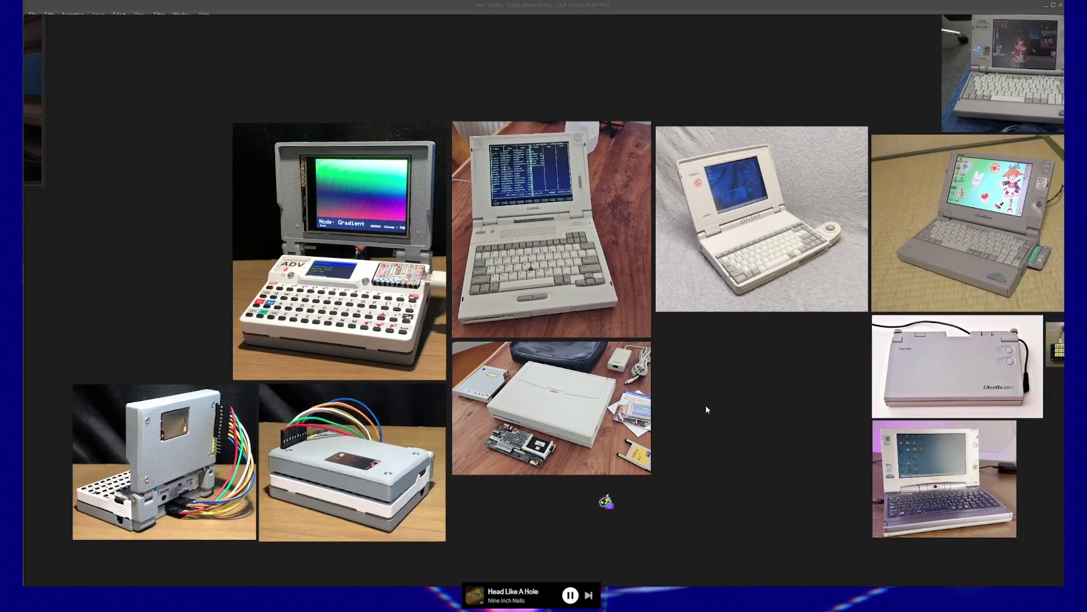
{"action": "mouse_move", "coordinate": [772, 396]}
{"action": "left_mouse_down"}
{"action": "mouse_move", "coordinate": [536, 454]}
{"action": "mouse_move", "coordinate": [444, 461]}
{"action": "left_mouse_up"}
{"action": "mouse_move", "coordinate": [608, 439]}
{"action": "left_mouse_down"}
{"action": "mouse_move", "coordinate": [545, 453]}
{"action": "mouse_move", "coordinate": [517, 384]}
{"action": "mouse_move", "coordinate": [391, 584]}
{"action": "left_mouse_up"}
{"action": "scroll", "coordinate": [703, 315], "scroll_direction": "up", "scroll_amount": 5}
Step: Zoom into the Epson PX-16 brochure page and read down to its lower half
{"action": "left_click_drag", "start_coordinate": [702, 314], "coordinate": [644, 302]}
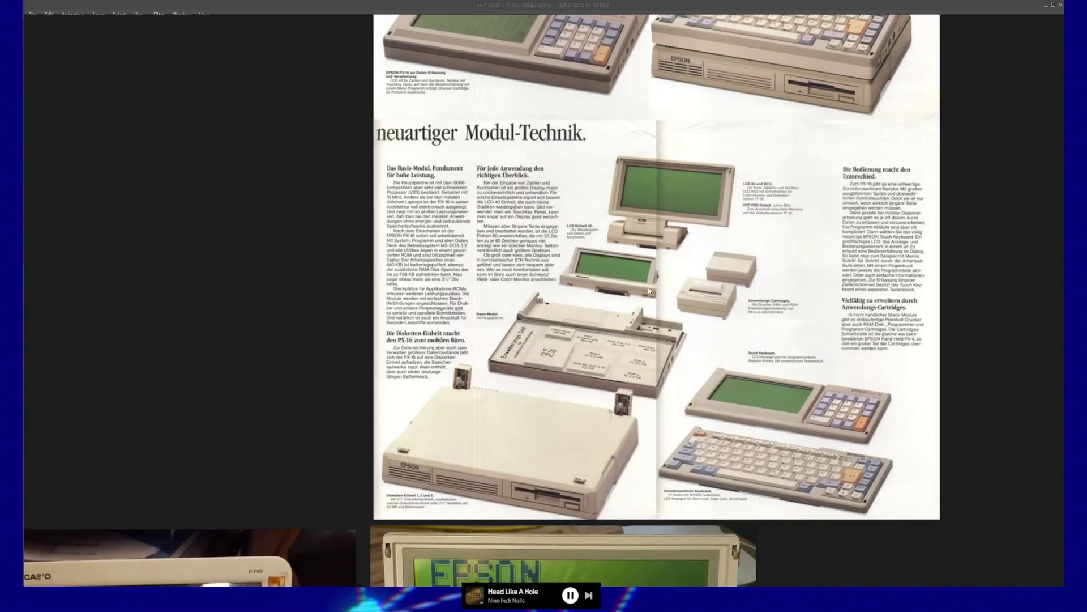
{"action": "scroll", "coordinate": [649, 382], "scroll_direction": "up", "scroll_amount": 3}
{"action": "scroll", "coordinate": [761, 311], "scroll_direction": "up", "scroll_amount": 1}
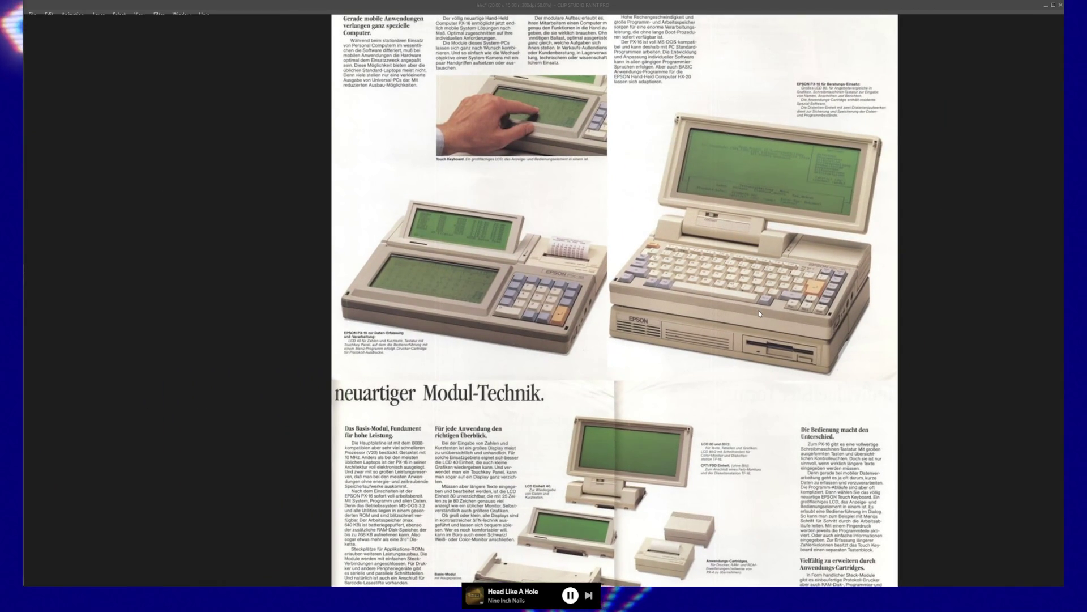
{"action": "scroll", "coordinate": [739, 323], "scroll_direction": "up", "scroll_amount": 1}
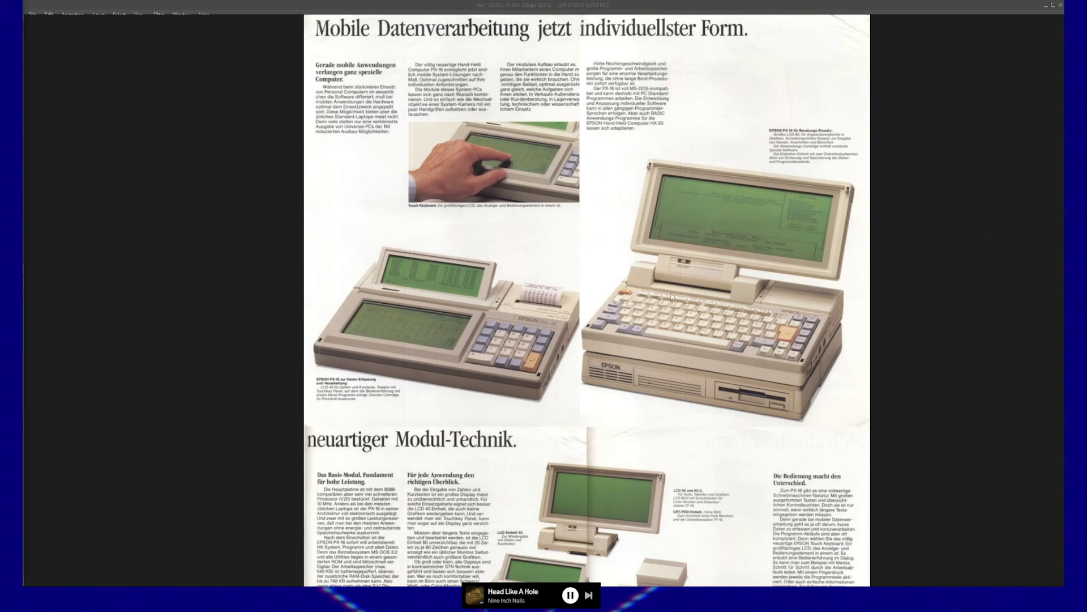
{"action": "scroll", "coordinate": [672, 296], "scroll_direction": "down", "scroll_amount": 3}
{"action": "left_click_drag", "start_coordinate": [674, 294], "coordinate": [701, 177]}
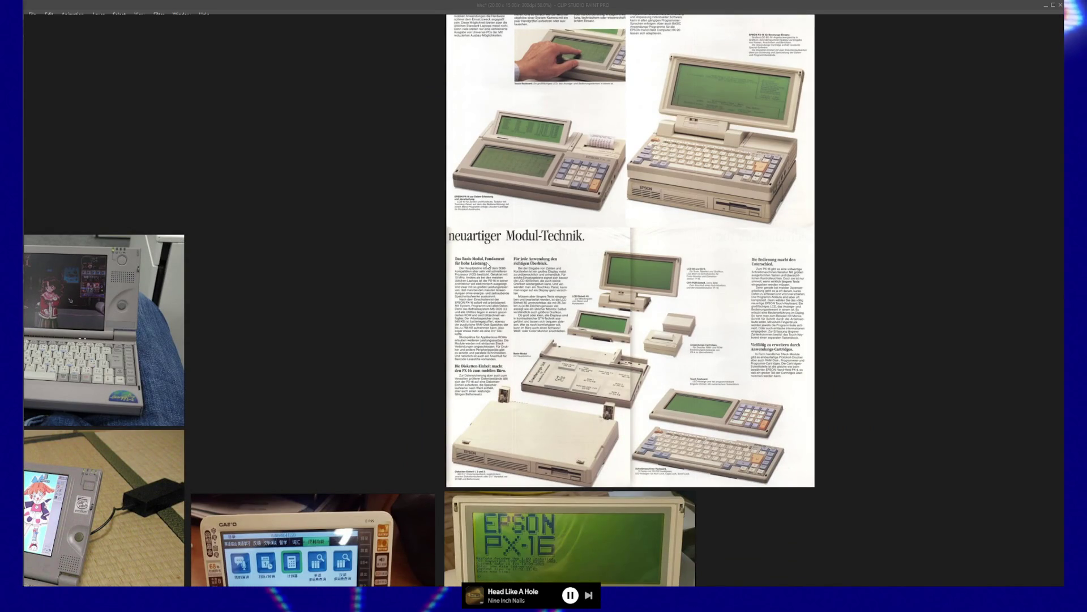
Step: Move to another reference group and zoom in on the Ashtrays, PDA and AIWA images
{"action": "mouse_move", "coordinate": [782, 160]}
{"action": "left_mouse_down"}
{"action": "mouse_move", "coordinate": [688, 222]}
{"action": "mouse_move", "coordinate": [501, 305]}
{"action": "left_mouse_up"}
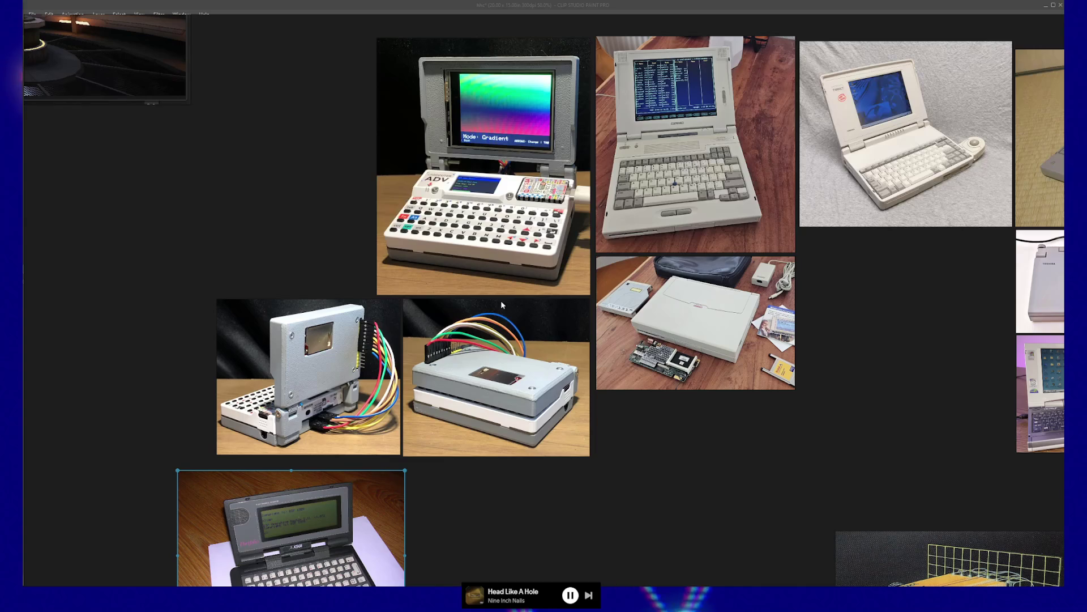
{"action": "scroll", "coordinate": [483, 298], "scroll_direction": "down", "scroll_amount": 3}
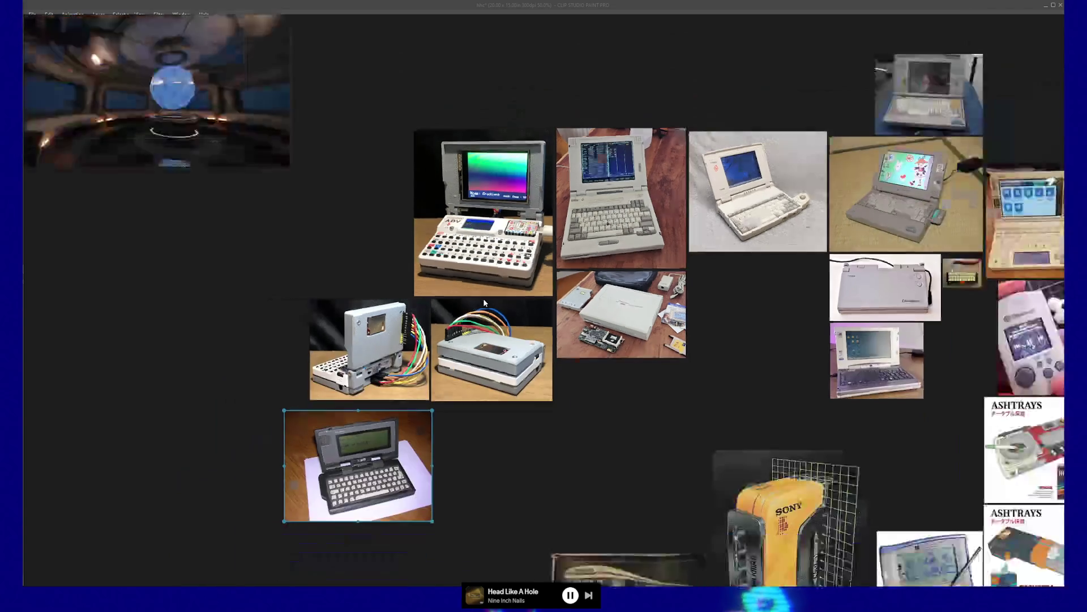
{"action": "mouse_move", "coordinate": [484, 298]}
{"action": "left_mouse_down"}
{"action": "mouse_move", "coordinate": [297, 339]}
{"action": "mouse_move", "coordinate": [279, 254]}
{"action": "left_mouse_up"}
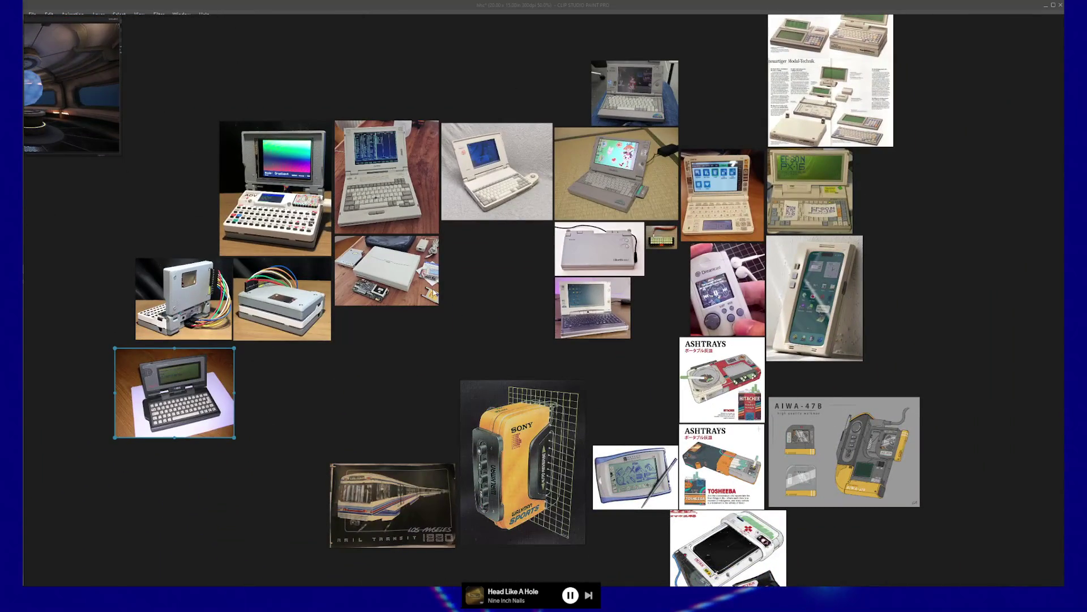
{"action": "left_click_drag", "start_coordinate": [626, 385], "coordinate": [557, 330]}
{"action": "scroll", "coordinate": [556, 330], "scroll_direction": "up", "scroll_amount": 5}
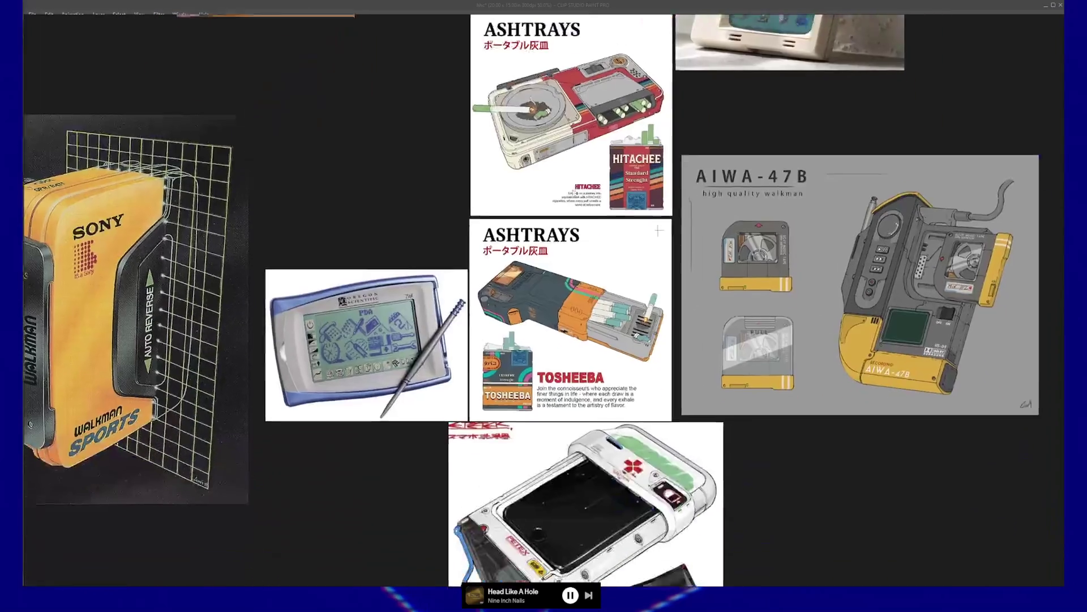
{"action": "scroll", "coordinate": [366, 321], "scroll_direction": "up", "scroll_amount": 5}
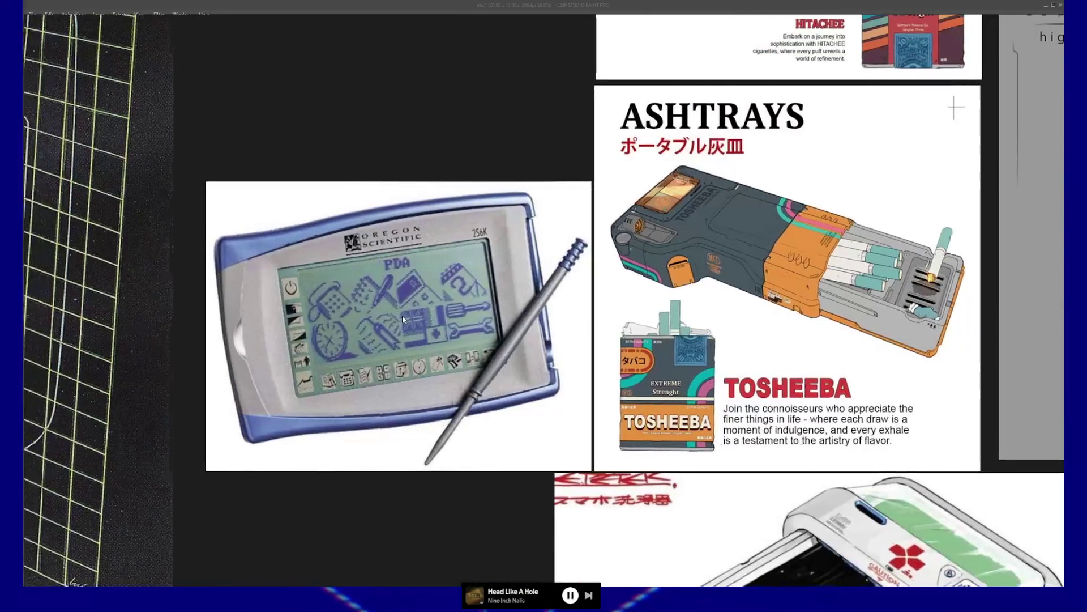
{"action": "scroll", "coordinate": [403, 319], "scroll_direction": "up", "scroll_amount": 2}
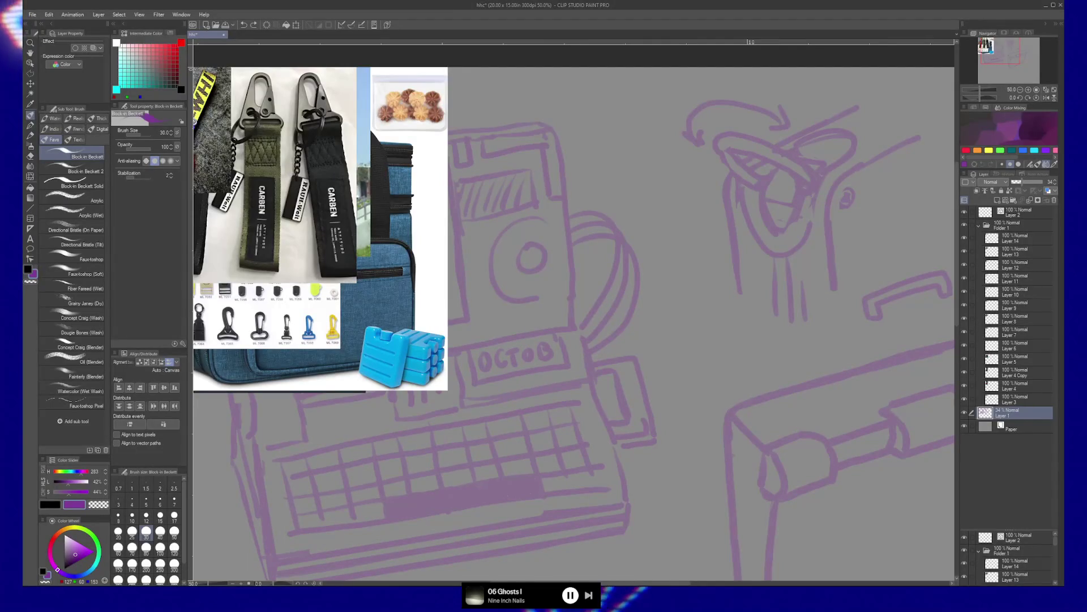
{"action": "scroll", "coordinate": [595, 422], "scroll_direction": "up", "scroll_amount": 2}
Step: Shift the sketch layer left to free up empty canvas on the right
{"action": "left_click_drag", "start_coordinate": [595, 423], "coordinate": [488, 418]}
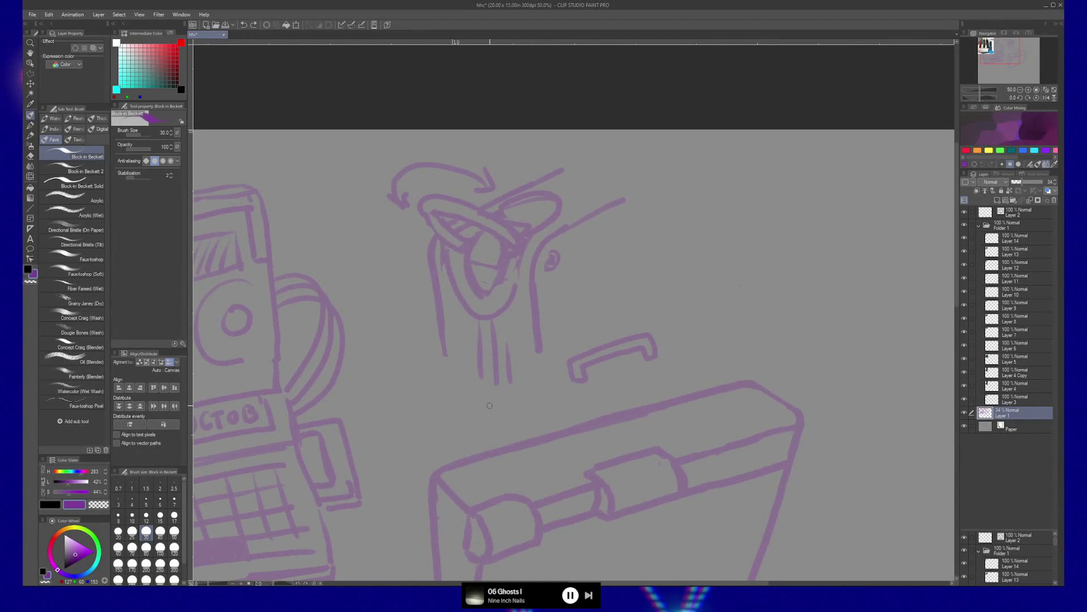
{"action": "mouse_move", "coordinate": [776, 405]}
{"action": "left_mouse_down"}
{"action": "mouse_move", "coordinate": [704, 393]}
{"action": "mouse_move", "coordinate": [704, 430]}
{"action": "mouse_move", "coordinate": [502, 456]}
{"action": "left_mouse_up"}
{"action": "key", "text": "k"}
{"action": "mouse_move", "coordinate": [640, 425]}
{"action": "left_mouse_down"}
{"action": "mouse_move", "coordinate": [599, 430]}
{"action": "mouse_move", "coordinate": [675, 423]}
{"action": "left_mouse_up"}
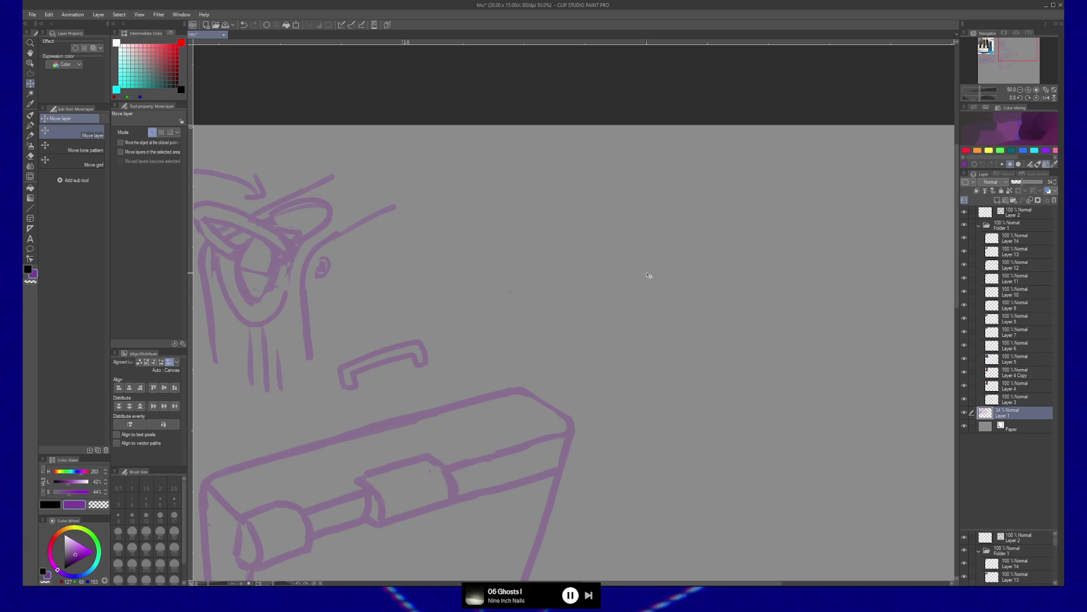
Step: Sketch a curved strap line with an inner curve on the right side
{"action": "key", "text": "b"}
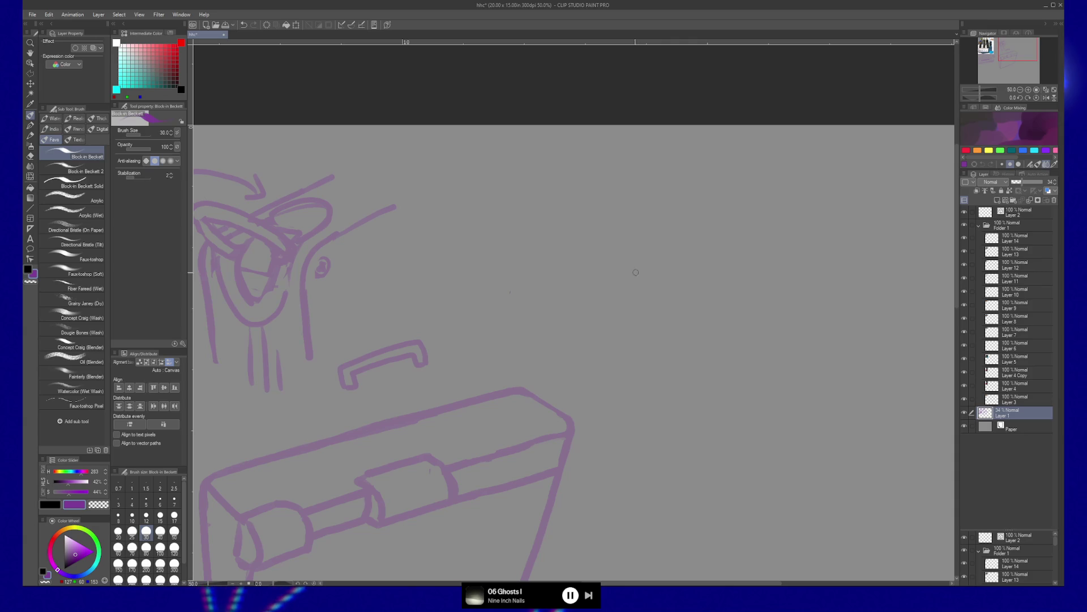
{"action": "left_click_drag", "start_coordinate": [608, 289], "coordinate": [716, 230]}
{"action": "key", "text": "ctrl+z"}
{"action": "mouse_move", "coordinate": [625, 349]}
{"action": "left_mouse_down"}
{"action": "mouse_move", "coordinate": [687, 256]}
{"action": "mouse_move", "coordinate": [867, 198]}
{"action": "left_mouse_up"}
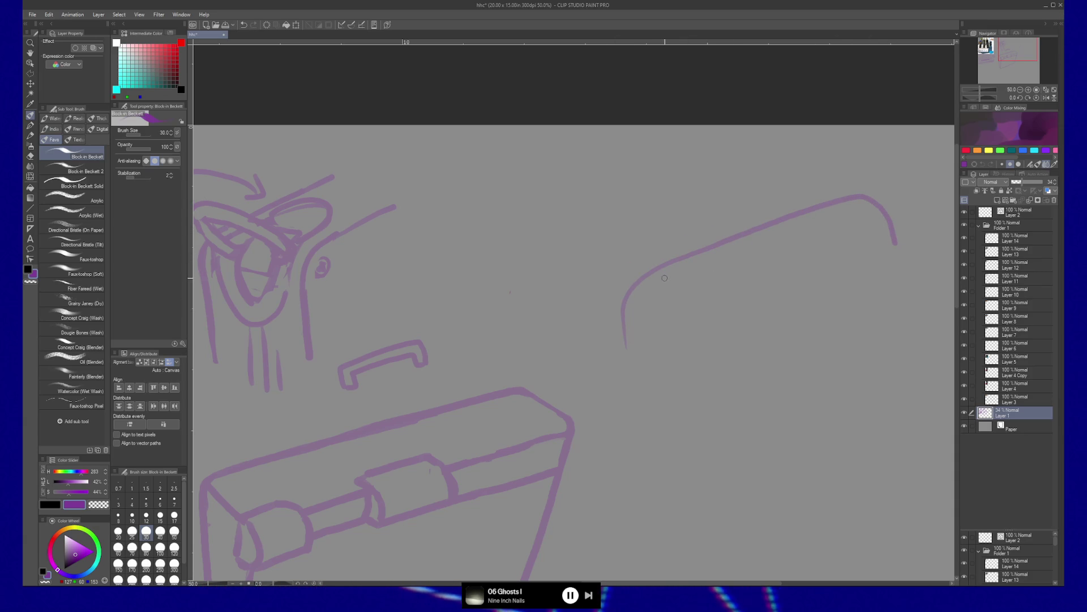
{"action": "mouse_move", "coordinate": [634, 333]}
{"action": "left_mouse_down"}
{"action": "mouse_move", "coordinate": [656, 281]}
{"action": "mouse_move", "coordinate": [644, 315]}
{"action": "left_mouse_up"}
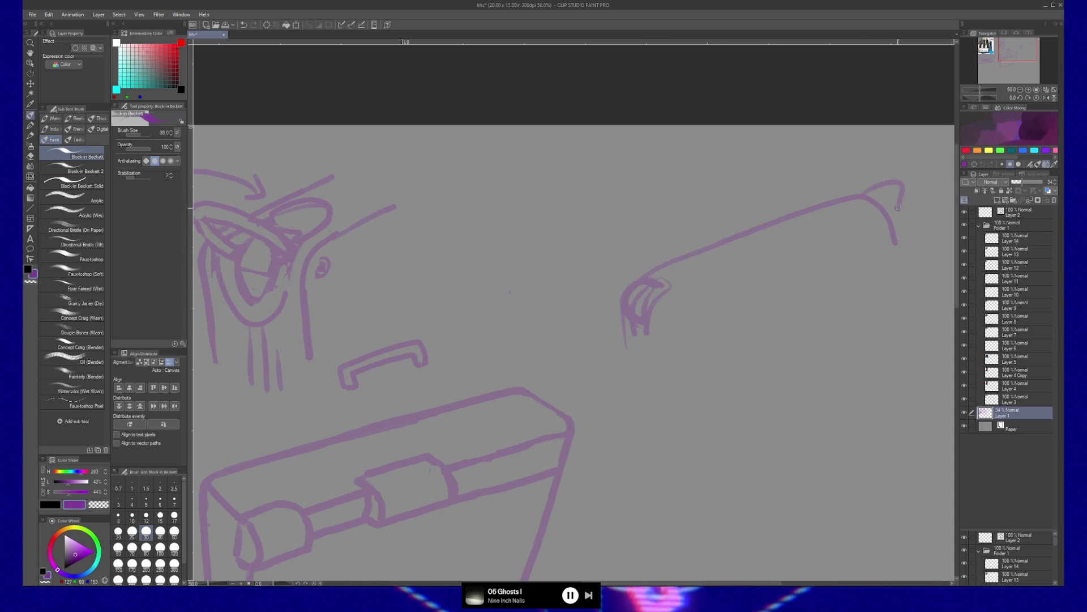
Step: Undo the inner curves, try two small strap loops, then undo the whole strap sketch
{"action": "key", "text": "ctrl+z"}
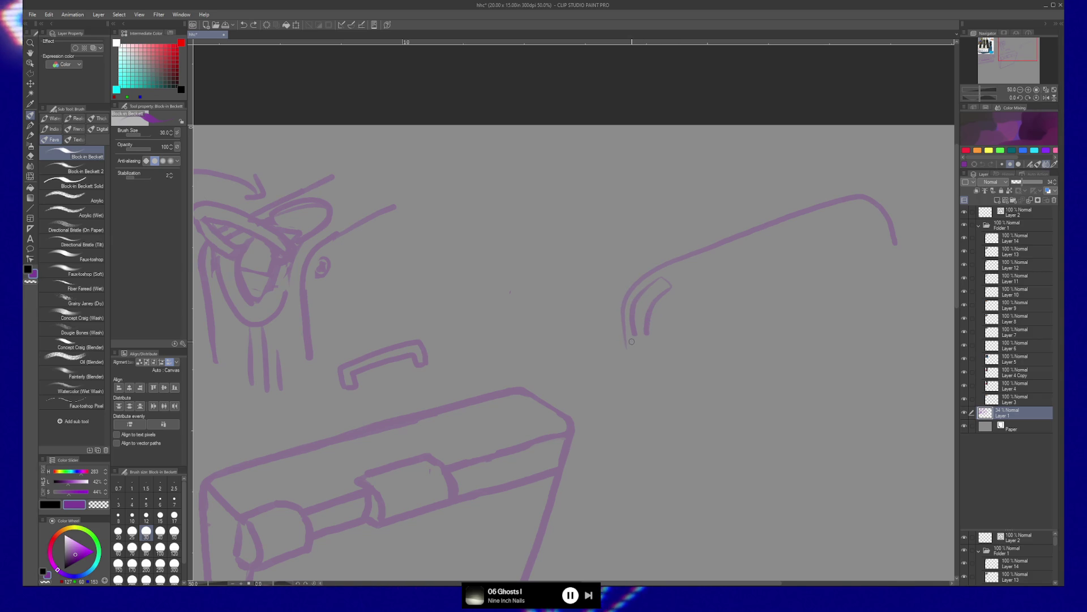
{"action": "key", "text": "ctrl+z"}
{"action": "key", "text": "ctrl+z"}
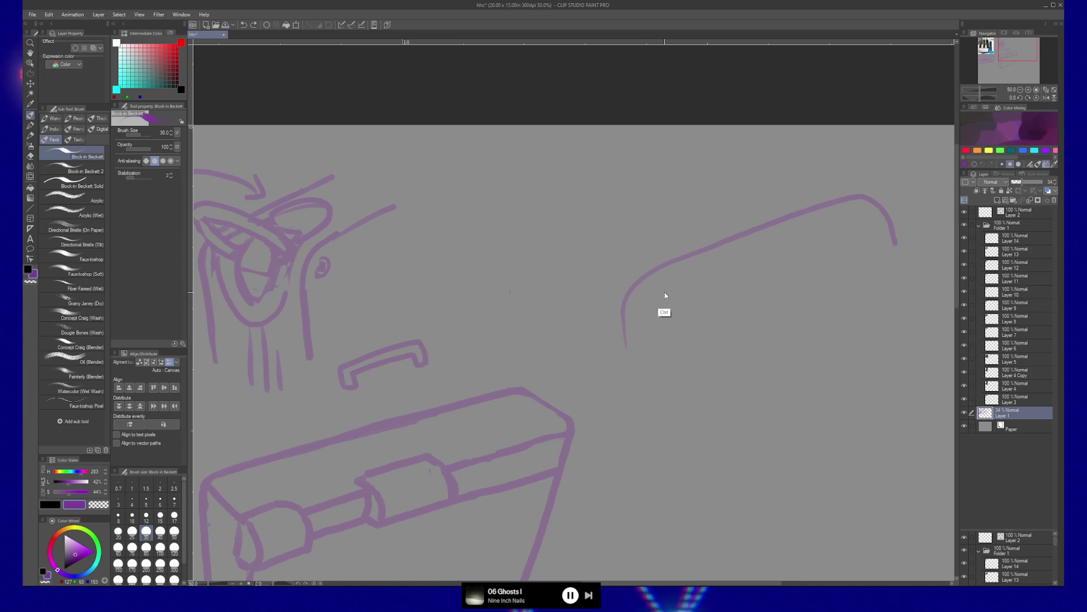
{"action": "mouse_move", "coordinate": [657, 286]}
{"action": "left_mouse_down"}
{"action": "mouse_move", "coordinate": [705, 267]}
{"action": "mouse_move", "coordinate": [656, 288]}
{"action": "left_mouse_up"}
{"action": "mouse_move", "coordinate": [858, 202]}
{"action": "left_mouse_down"}
{"action": "mouse_move", "coordinate": [799, 224]}
{"action": "mouse_move", "coordinate": [863, 213]}
{"action": "left_mouse_up"}
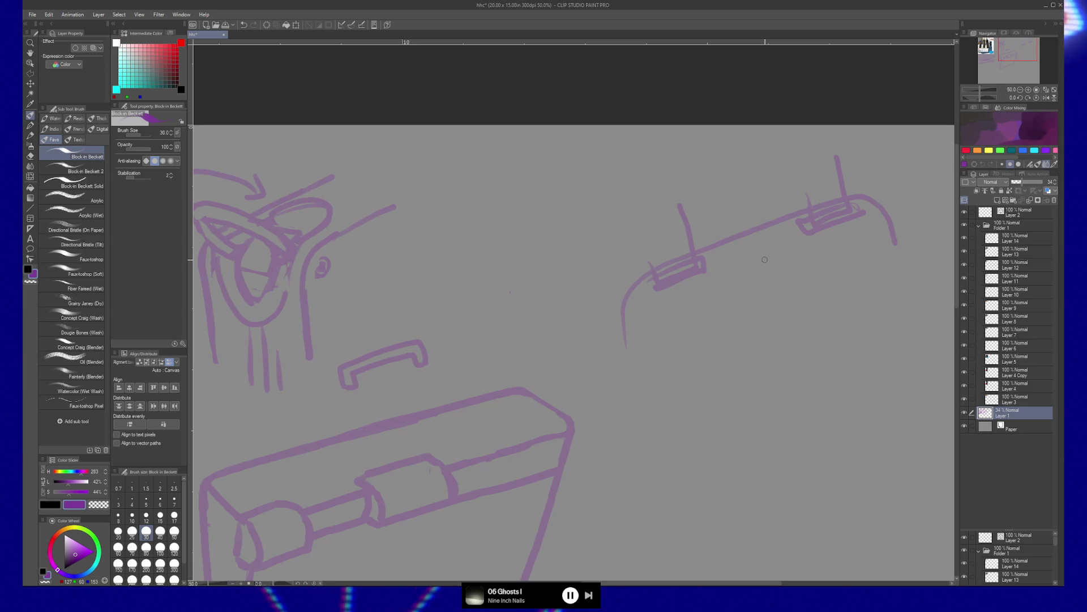
{"action": "key", "text": "ctrl+z"}
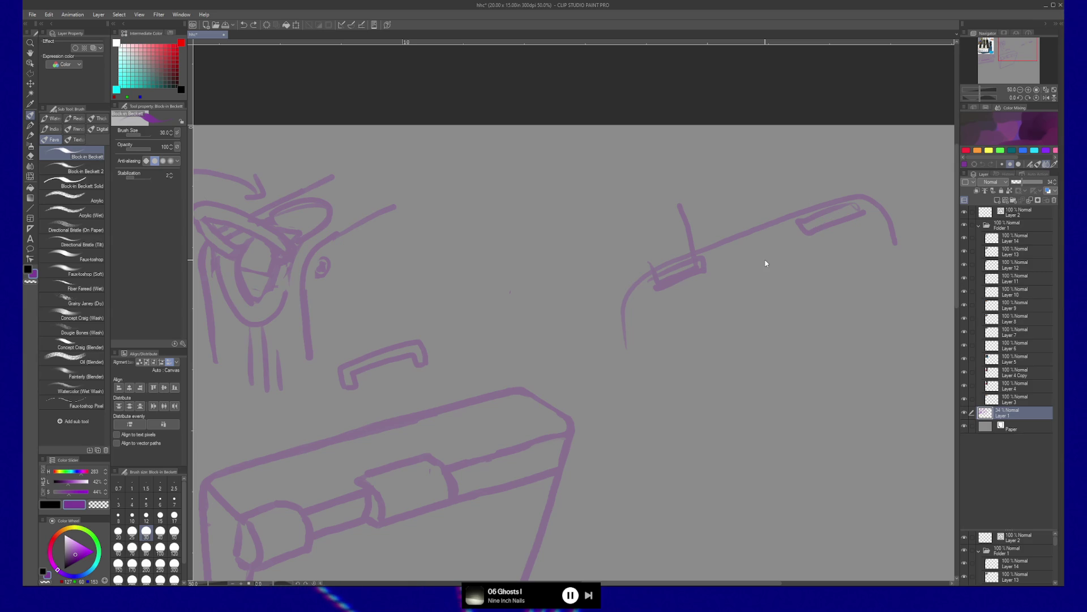
{"action": "key", "text": "ctrl+z"}
{"action": "key", "text": "ctrl+z"}
{"action": "key", "text": "ctrl+z"}
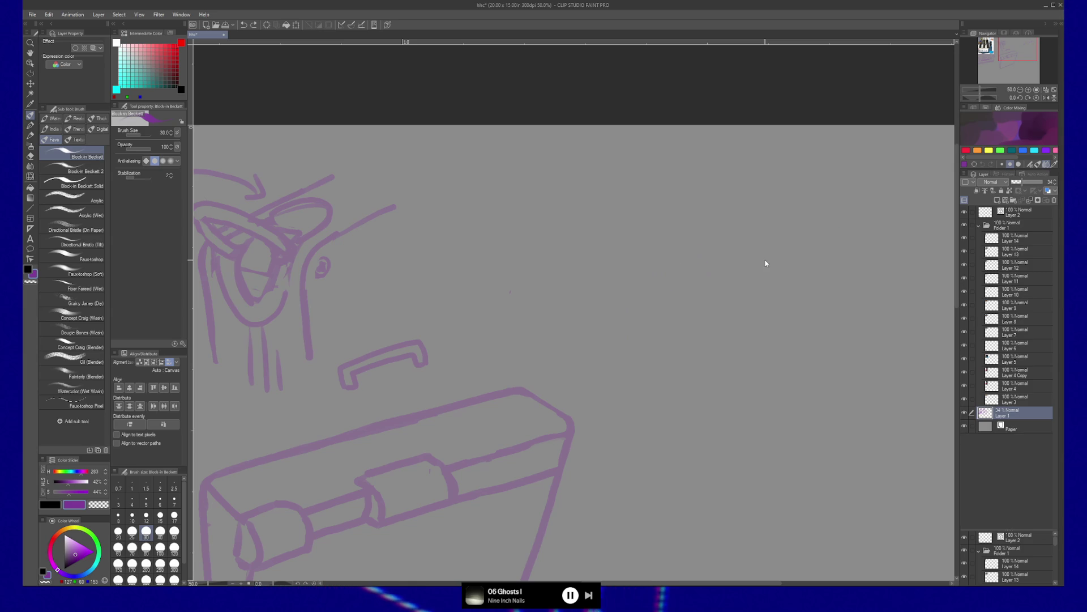
Step: Erase the small handle shape above the case with the hard eraser
{"action": "key", "text": "e"}
{"action": "mouse_move", "coordinate": [425, 359]}
{"action": "left_mouse_down"}
{"action": "mouse_move", "coordinate": [396, 345]}
{"action": "mouse_move", "coordinate": [345, 383]}
{"action": "left_mouse_up"}
{"action": "key", "text": "b"}
{"action": "mouse_move", "coordinate": [639, 383]}
{"action": "left_mouse_down"}
{"action": "mouse_move", "coordinate": [663, 325]}
{"action": "mouse_move", "coordinate": [712, 324]}
{"action": "left_mouse_up"}
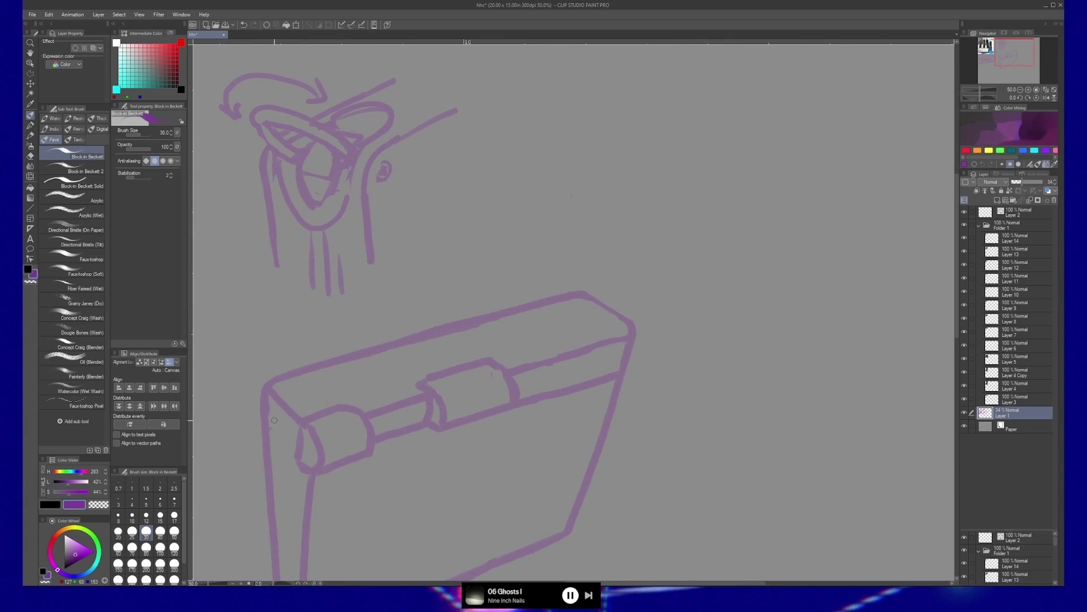
Step: Try and undo corner strokes on the case, then draw a small oval at its left end
{"action": "left_click_drag", "start_coordinate": [270, 422], "coordinate": [287, 442]}
{"action": "mouse_move", "coordinate": [608, 306]}
{"action": "left_mouse_down"}
{"action": "mouse_move", "coordinate": [627, 301]}
{"action": "mouse_move", "coordinate": [629, 338]}
{"action": "left_mouse_up"}
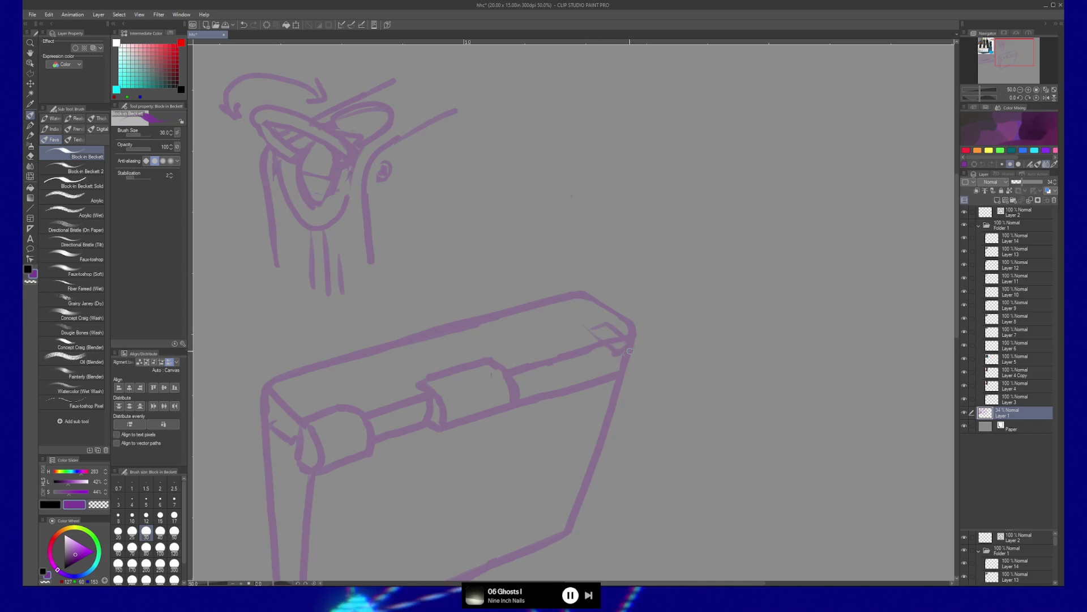
{"action": "key", "text": "ctrl+z"}
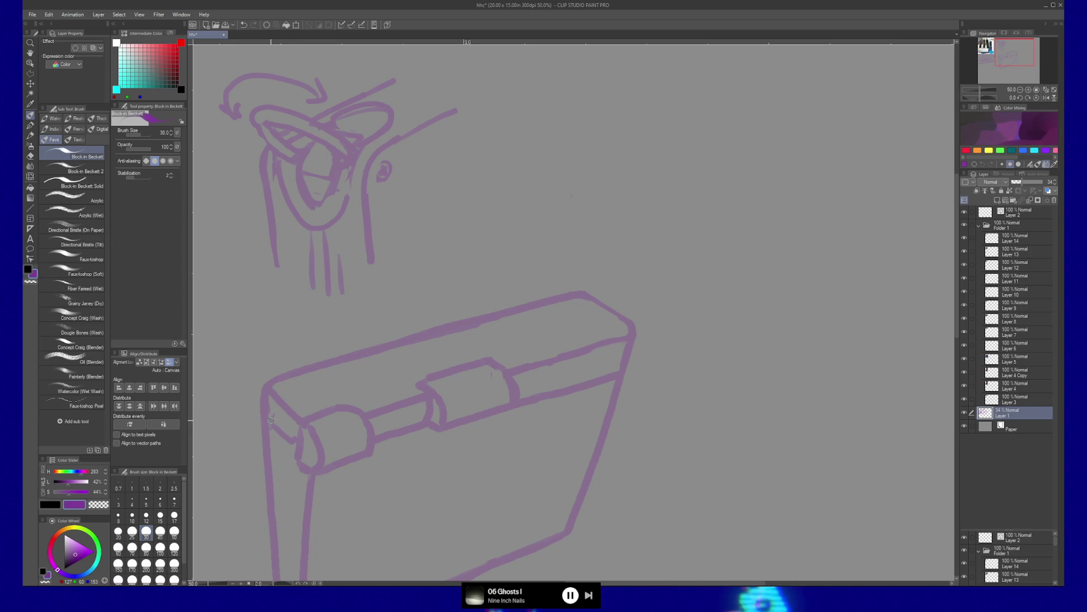
{"action": "left_click_drag", "start_coordinate": [242, 384], "coordinate": [288, 438]}
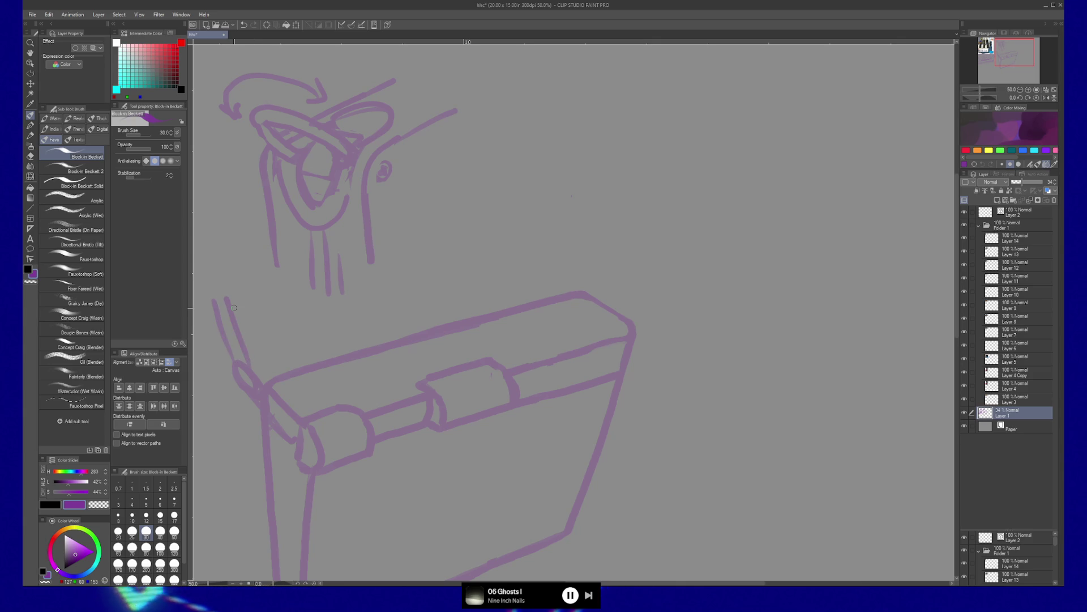
{"action": "key", "text": "ctrl+z"}
{"action": "key", "text": "ctrl+z"}
{"action": "key", "text": "ctrl+z"}
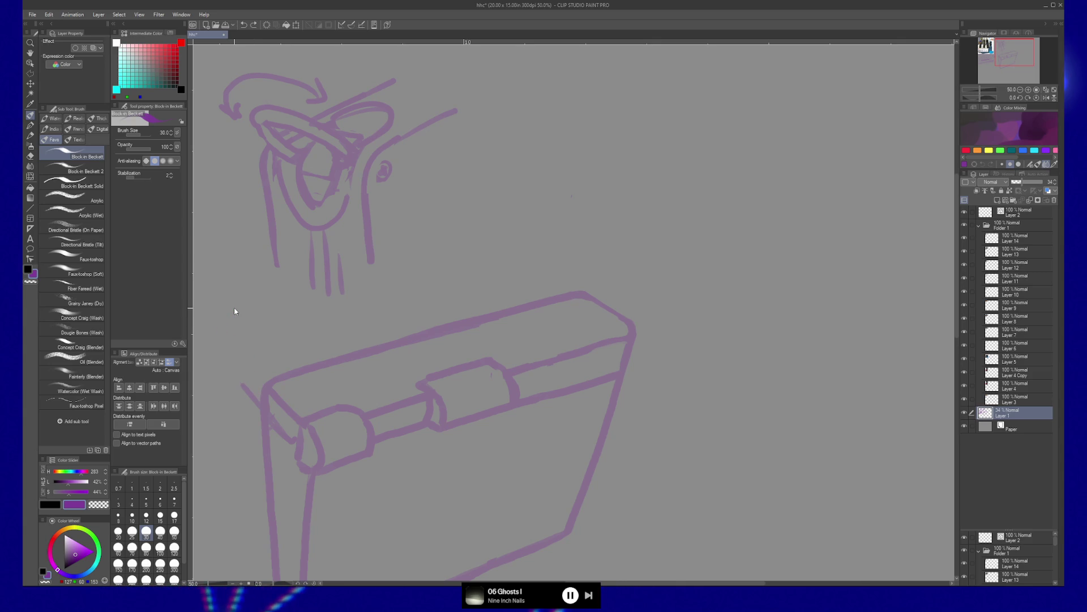
{"action": "key", "text": "ctrl+z"}
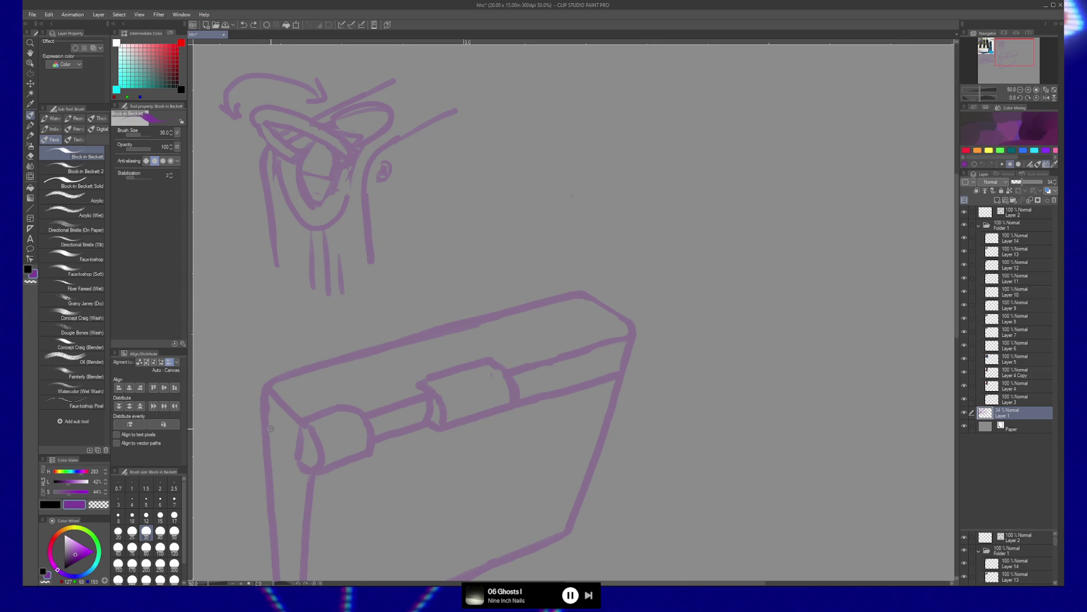
{"action": "left_click_drag", "start_coordinate": [287, 439], "coordinate": [275, 442]}
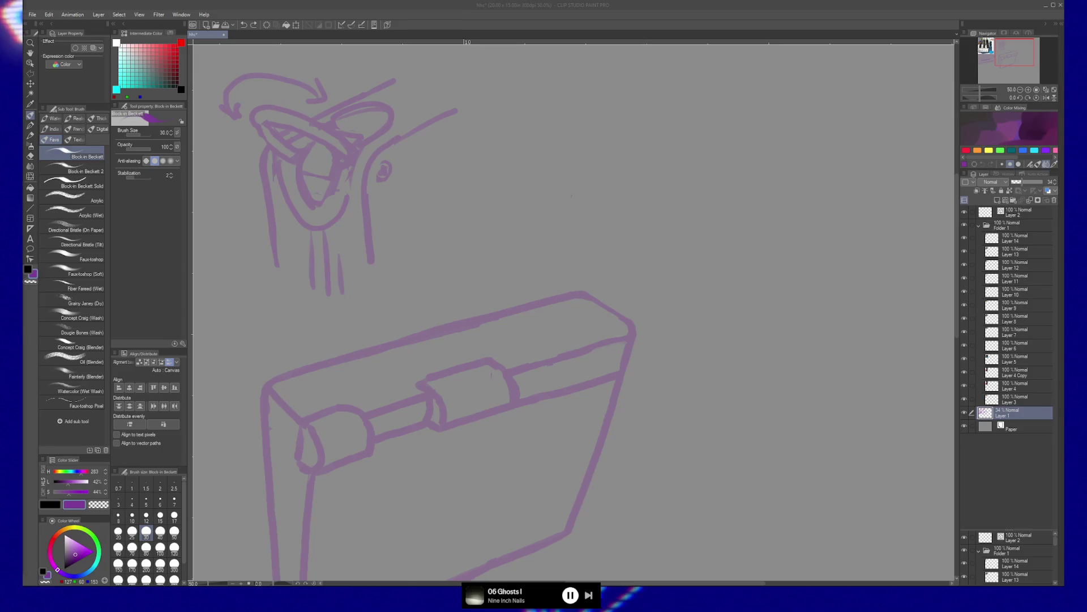
Step: Pause the background music and skip to the next track
{"action": "key", "text": "XF86AudioPlay"}
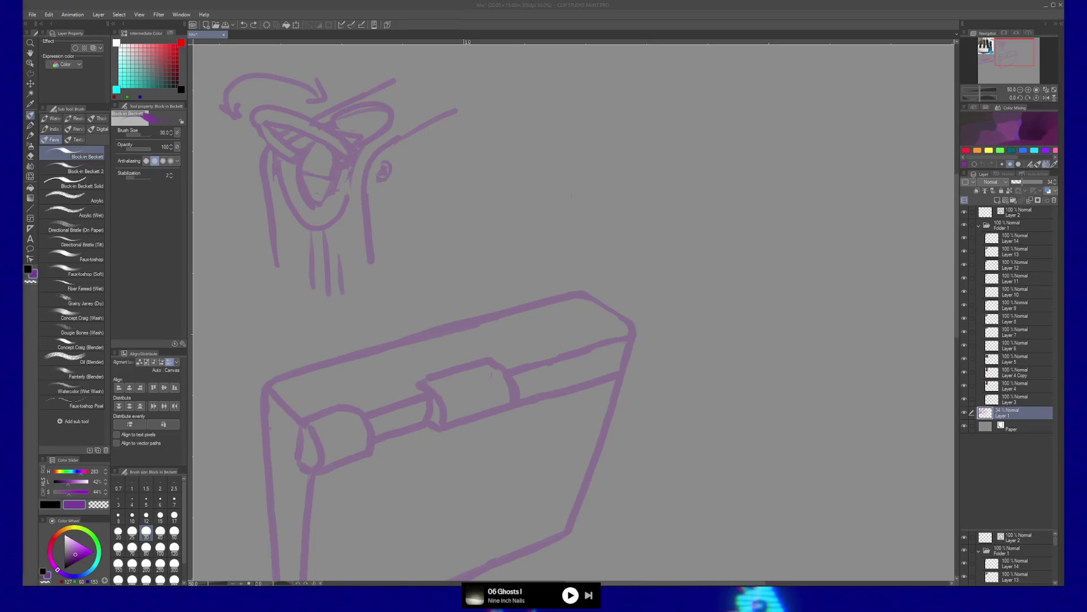
{"action": "key", "text": "XF86AudioNext"}
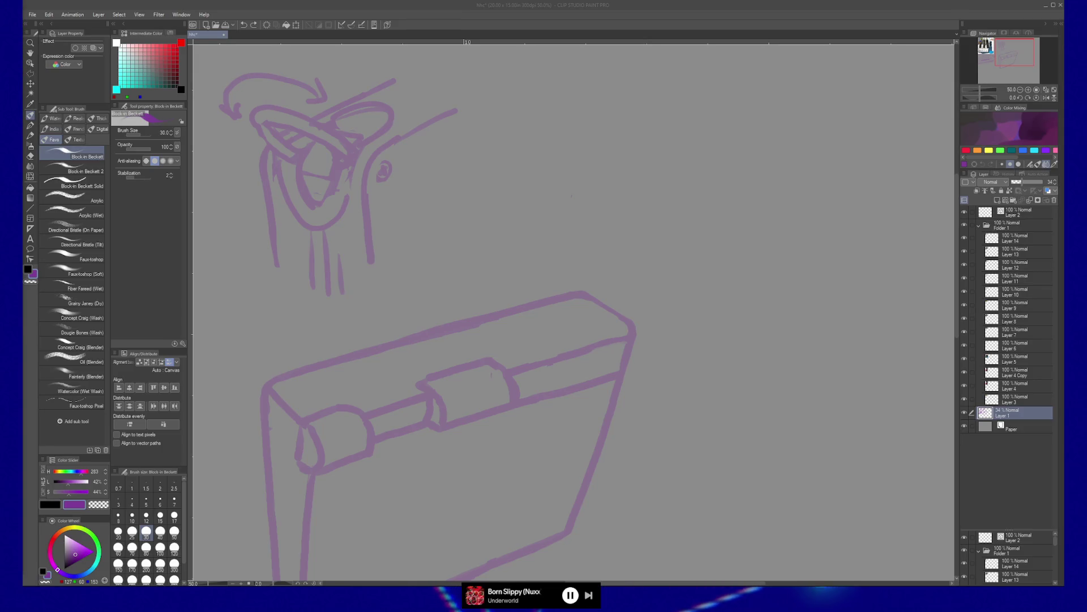